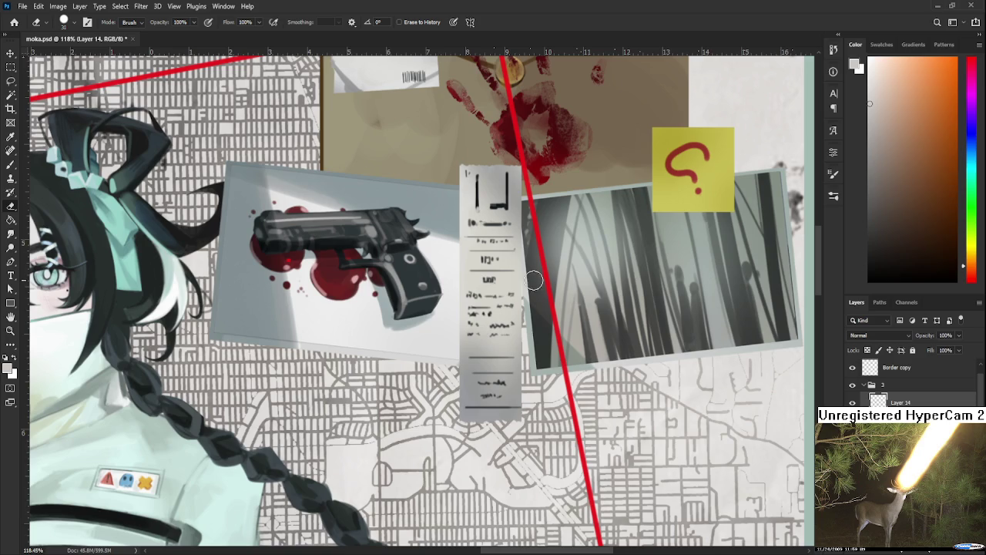
Pick red, switch to the Brush, sample the strings' red and zoom in on the group photo
scroll(533, 286, "down", 3)
scroll(529, 299, "down", 2)
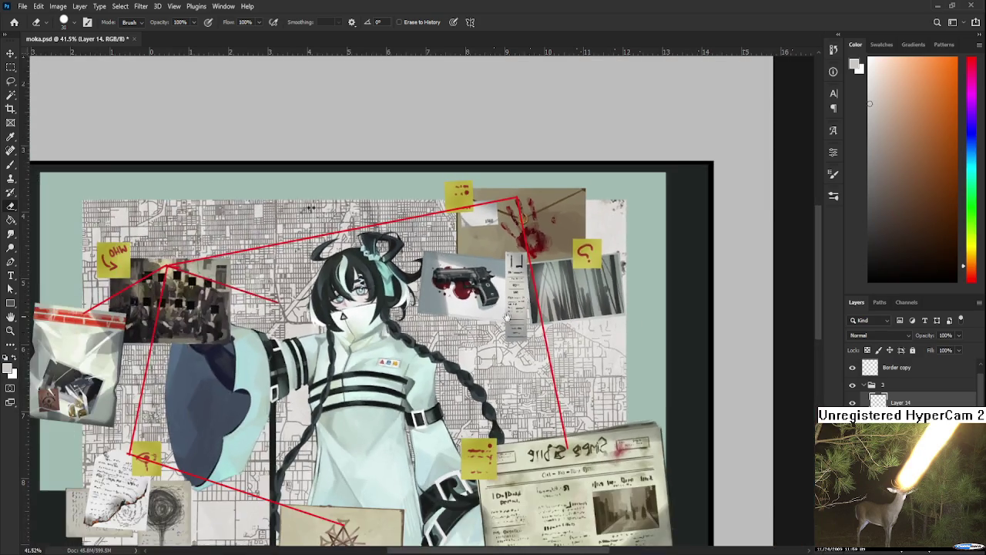
scroll(571, 323, "down", 1)
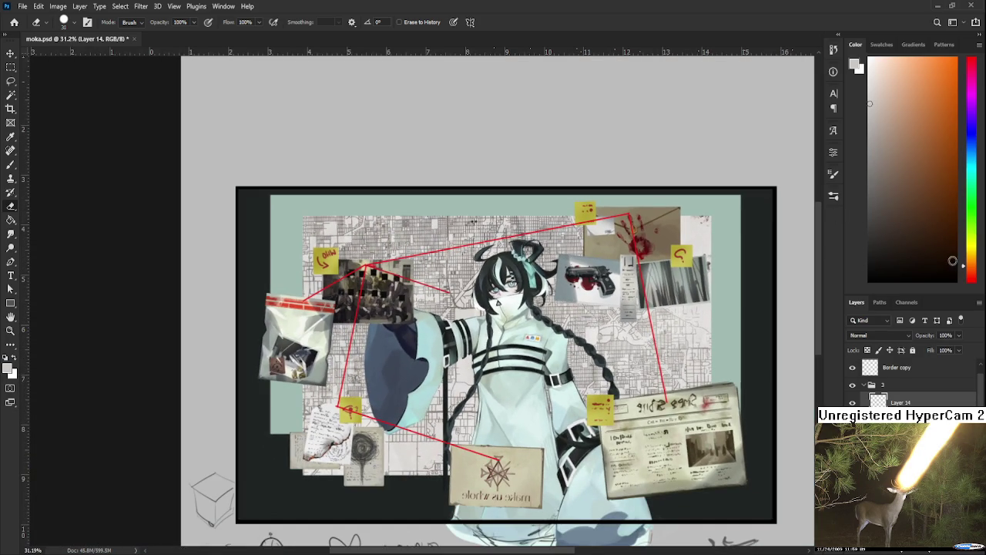
left_click(973, 279)
scroll(368, 275, "up", 1)
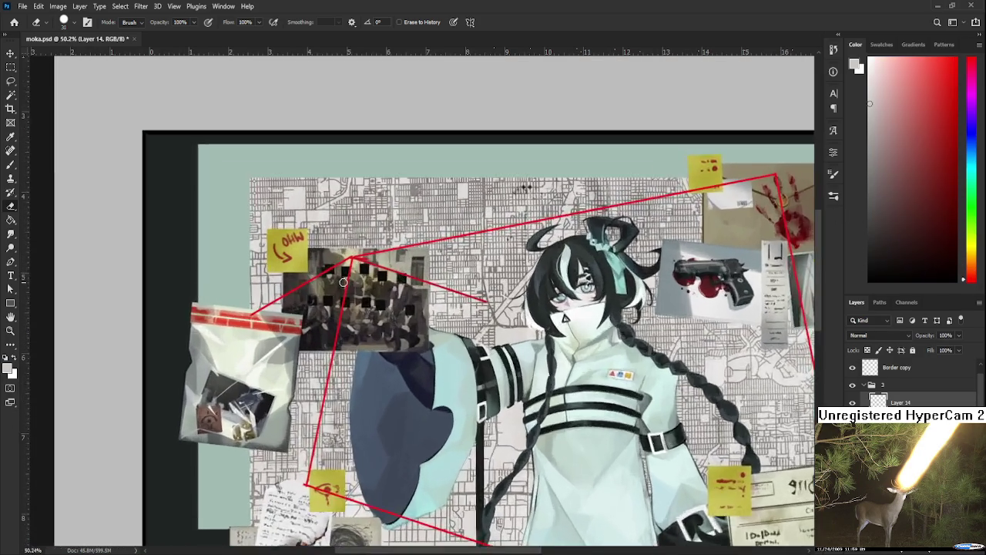
scroll(368, 275, "up", 2)
key("b")
scroll(368, 275, "up", 1)
left_click(365, 250, "alt")
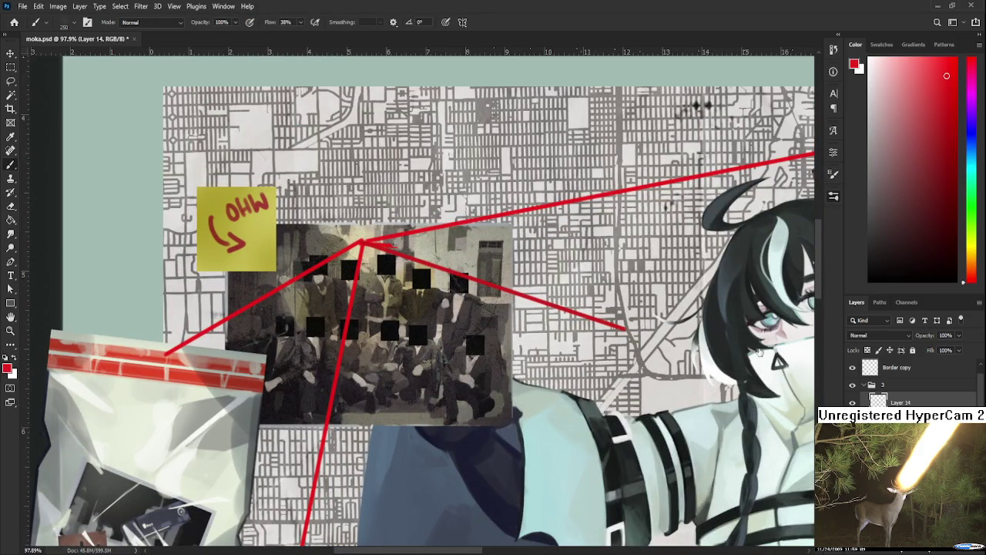
Shrink the brush twice to a thin size suited to string lines
key("bracketleft")
key("bracketleft")
scroll(492, 304, "down", 3)
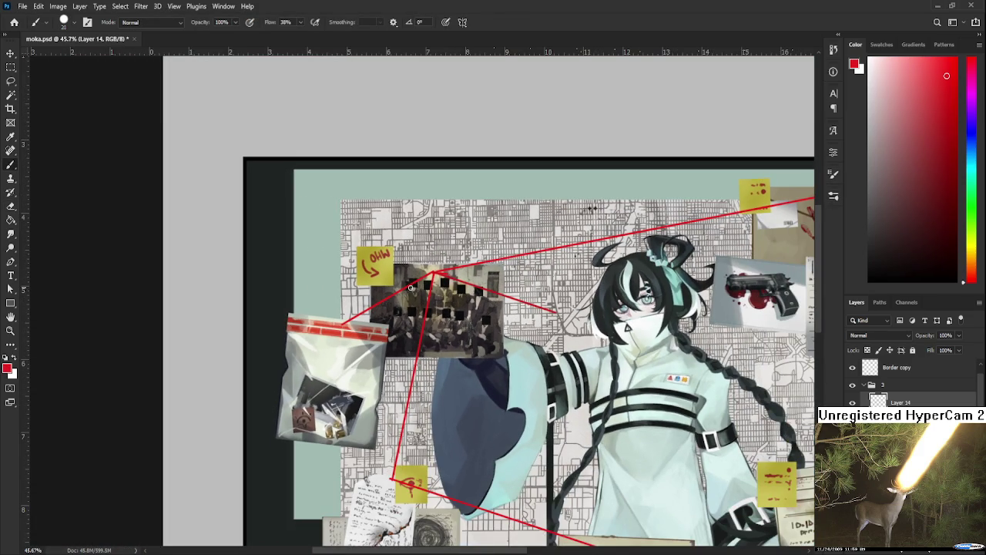
scroll(443, 266, "up", 1)
scroll(442, 266, "up", 1)
scroll(442, 265, "up", 1)
scroll(443, 266, "up", 1)
scroll(404, 289, "down", 3)
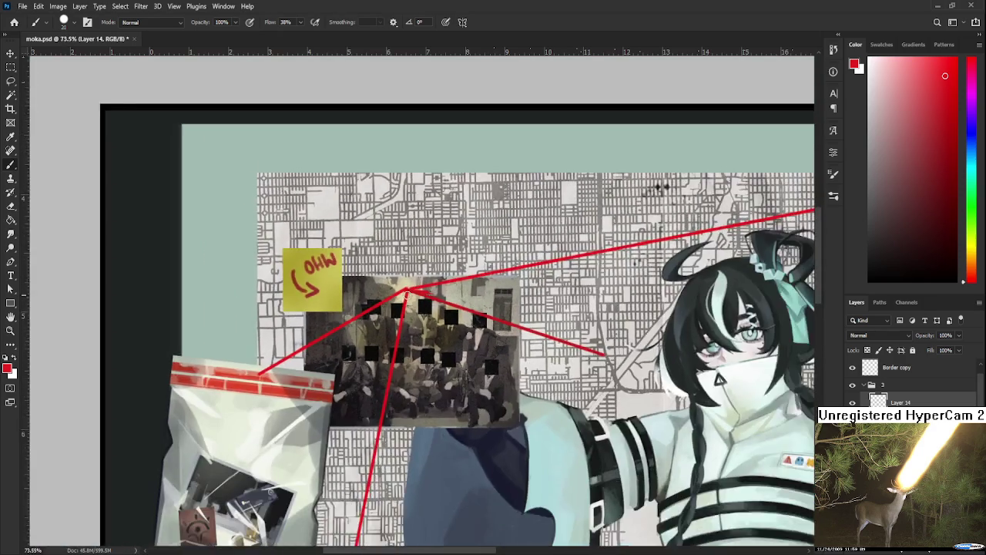
scroll(331, 365, "up", 1)
scroll(660, 336, "right", 3)
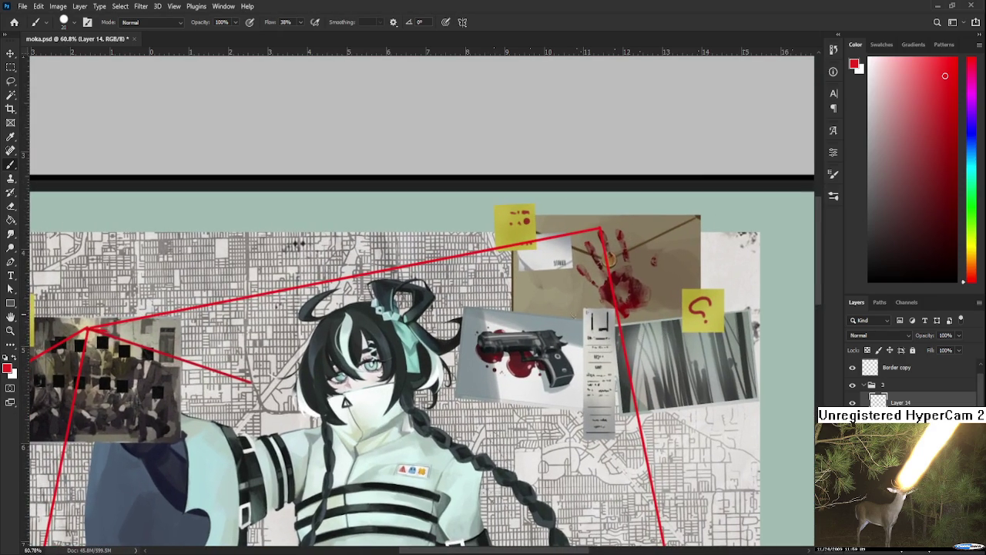
key("bracketleft")
key("bracketleft")
scroll(529, 317, "down", 2)
scroll(573, 246, "up", 1)
scroll(574, 246, "up", 1)
scroll(570, 243, "up", 2)
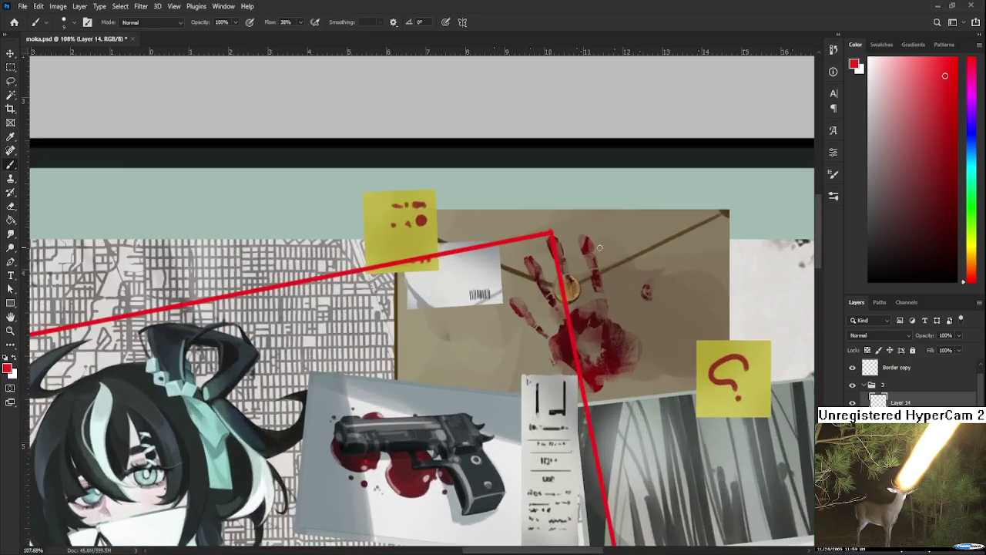
Sample the existing string's red and draw a straight string from the envelope pin to the gun photo
left_click(553, 233, "alt")
left_click(443, 393, "shift")
scroll(496, 390, "down", 2)
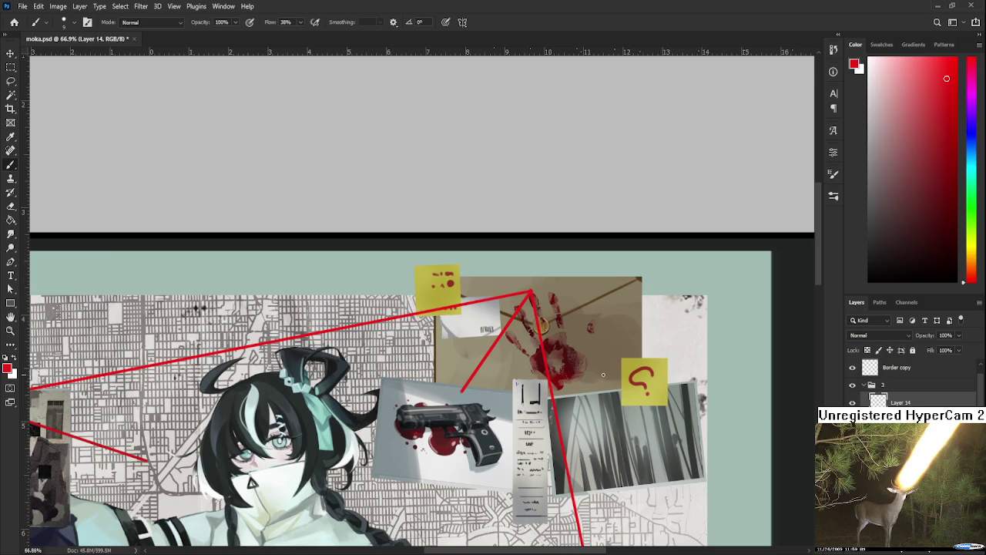
scroll(618, 393, "up", 2)
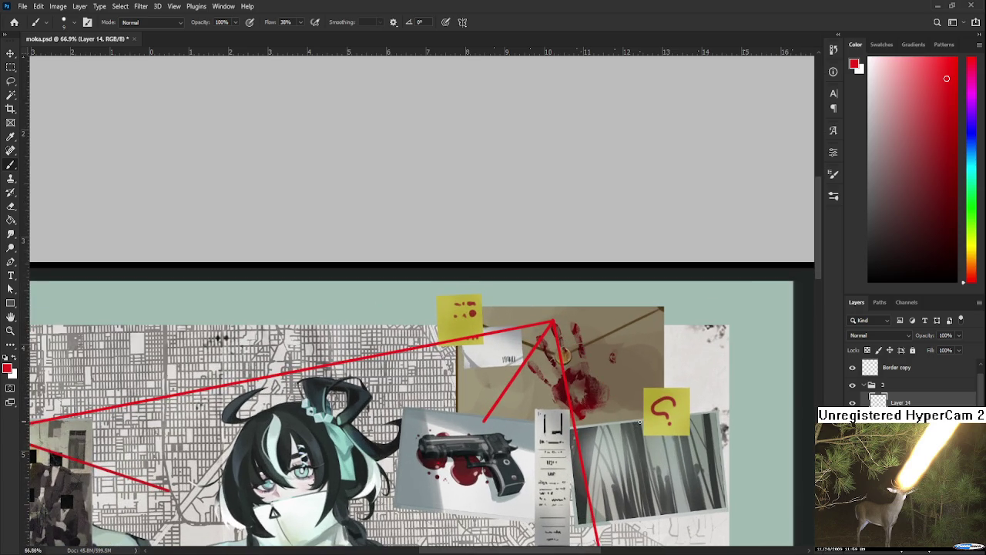
scroll(553, 387, "down", 2)
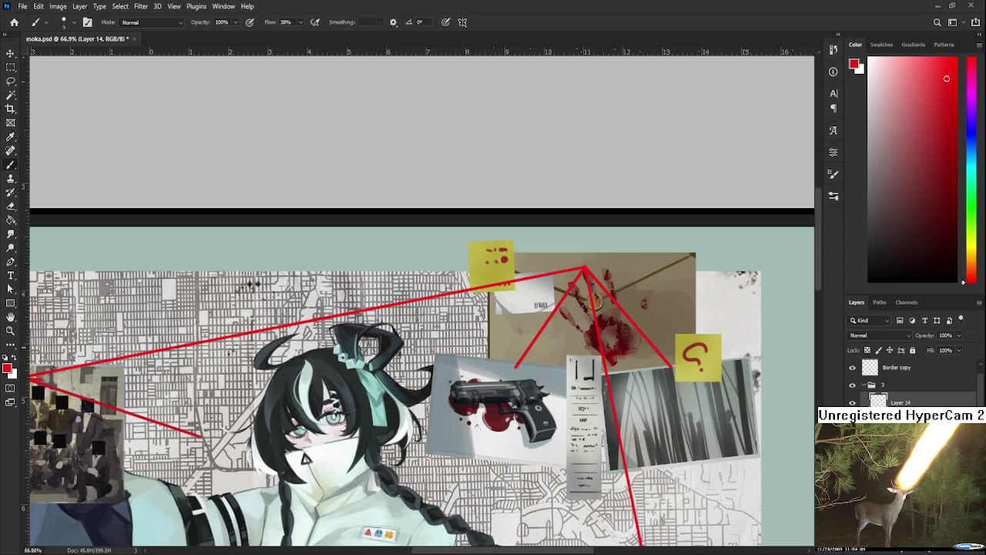
Pan across the board to review the new strings, then switch to the Eraser
scroll(545, 422, "left", 2)
scroll(545, 422, "left", 2)
scroll(558, 381, "up", 2)
scroll(666, 290, "left", 2)
scroll(578, 346, "down", 1)
scroll(524, 385, "down", 1)
scroll(478, 413, "down", 2)
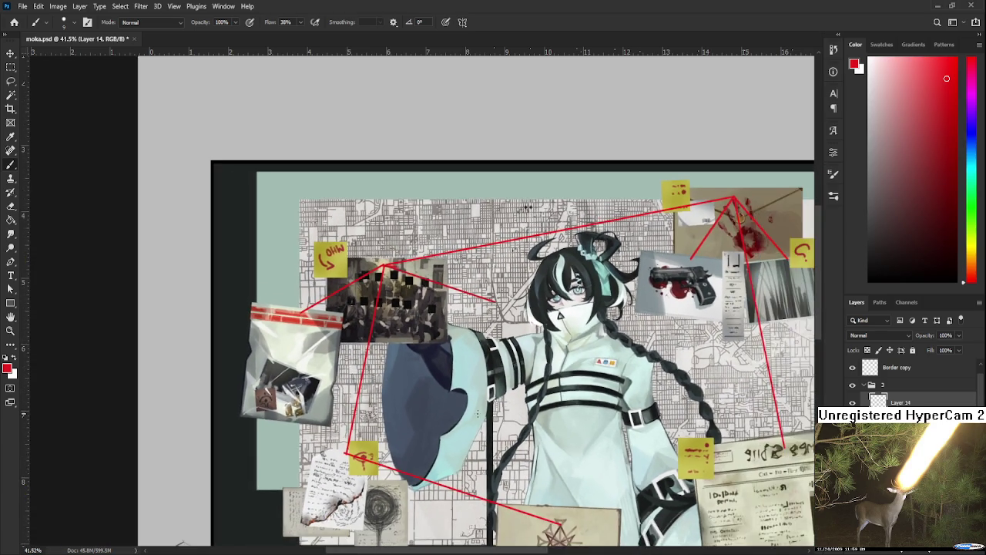
scroll(478, 413, "down", 2)
scroll(478, 413, "down", 1)
scroll(478, 414, "right", 2)
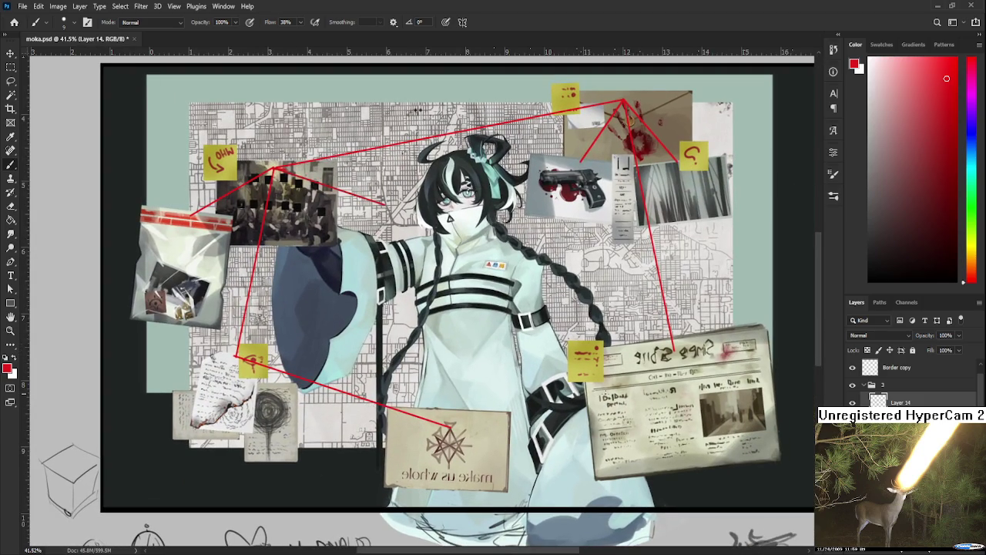
scroll(560, 395, "up", 1)
scroll(444, 331, "up", 1)
scroll(389, 262, "up", 2)
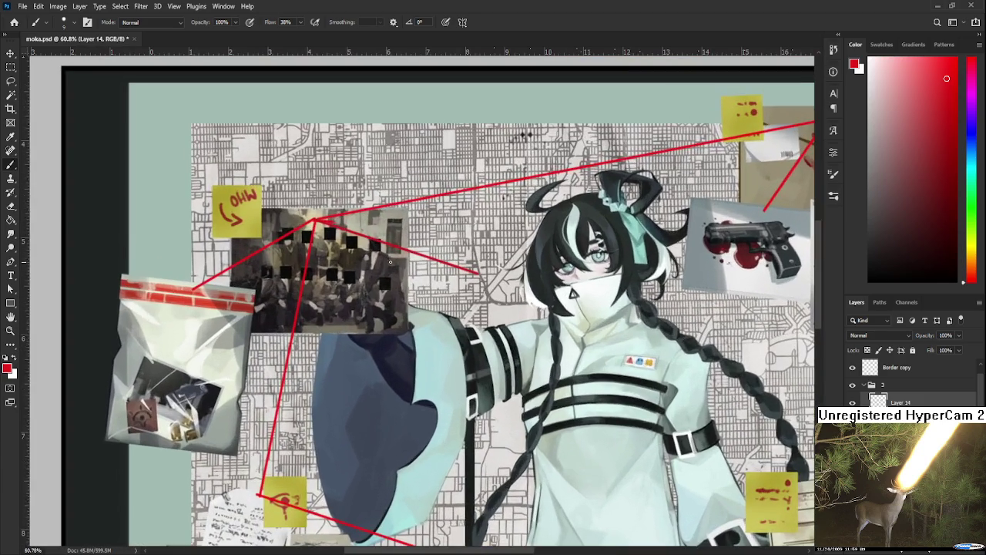
scroll(331, 228, "up", 2)
scroll(322, 225, "up", 1)
key("e")
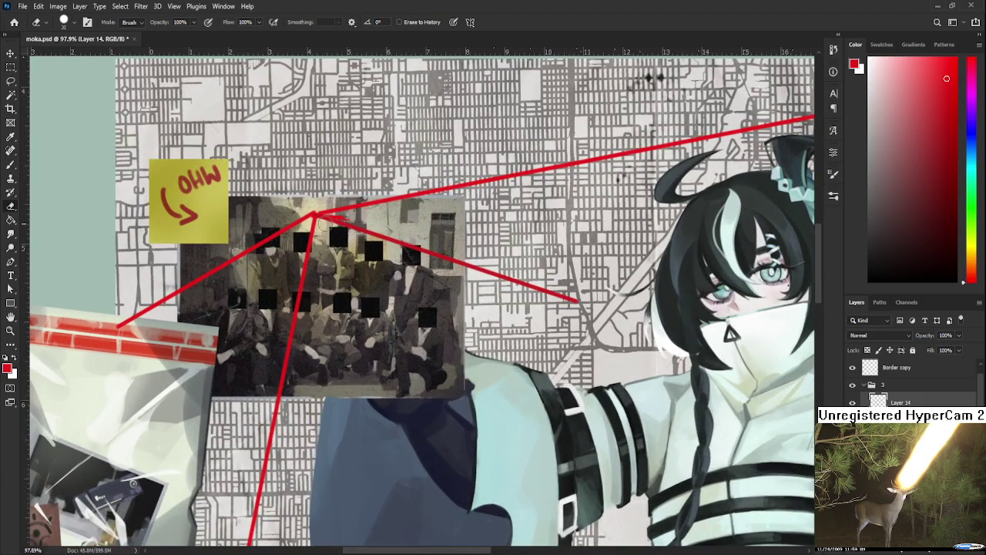
Erase the red line from the group photo's corner across the map toward the character
left_click_drag(331, 225, 579, 302)
scroll(605, 291, "down", 3)
scroll(585, 285, "up", 1)
scroll(562, 278, "up", 1)
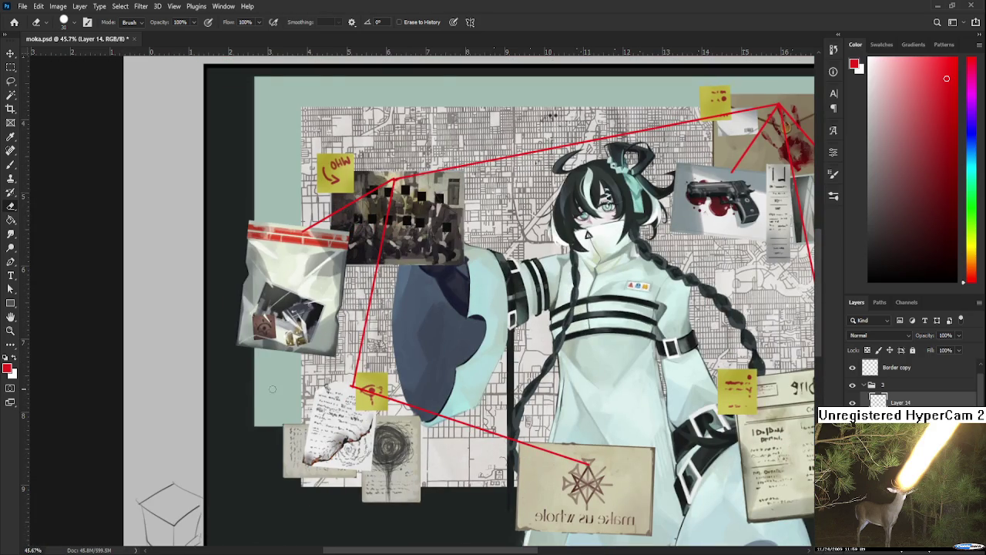
scroll(342, 369, "up", 2)
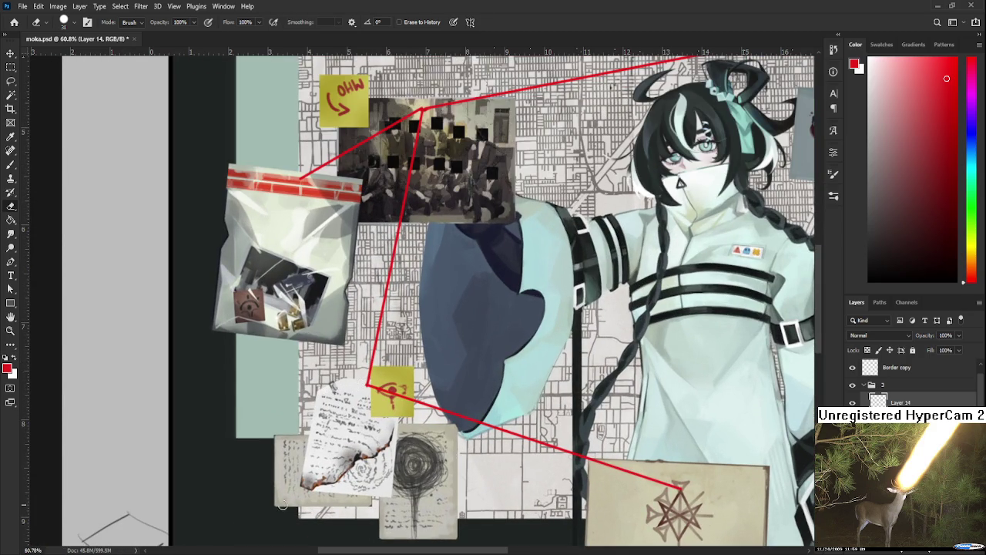
scroll(486, 354, "down", 1)
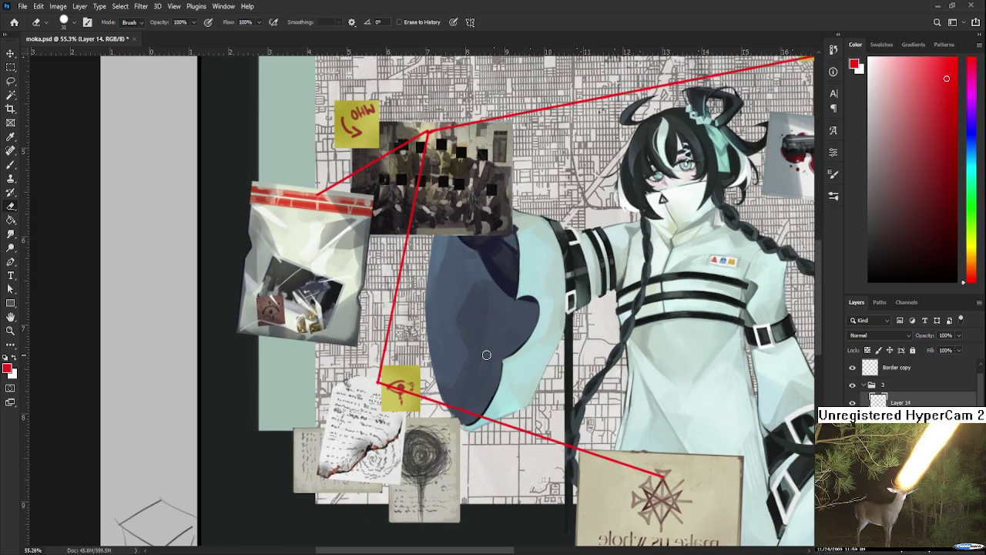
scroll(486, 354, "down", 1)
scroll(486, 359, "down", 1)
Pan across the collage to inspect the sketches below the board
left_click_drag(563, 320, 497, 386)
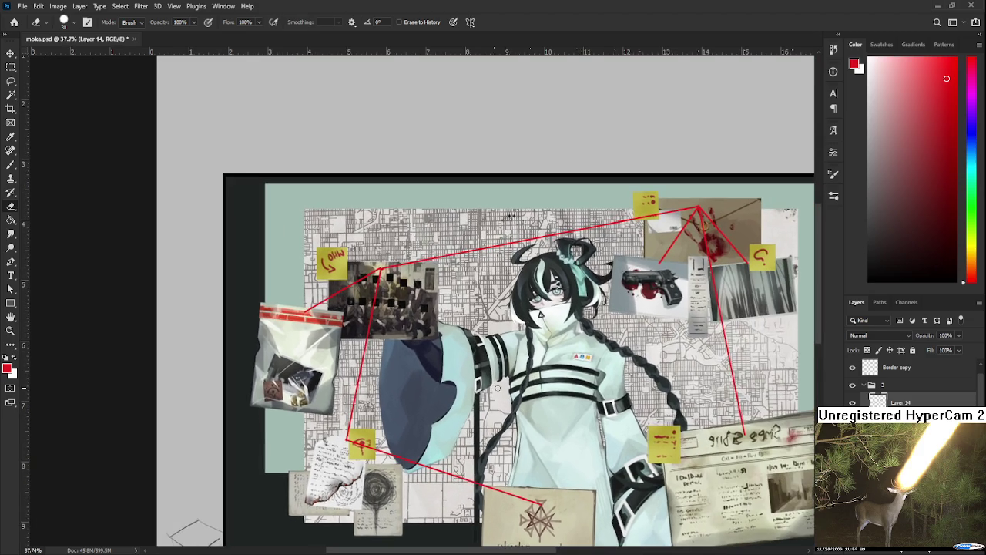
scroll(499, 382, "up", 1)
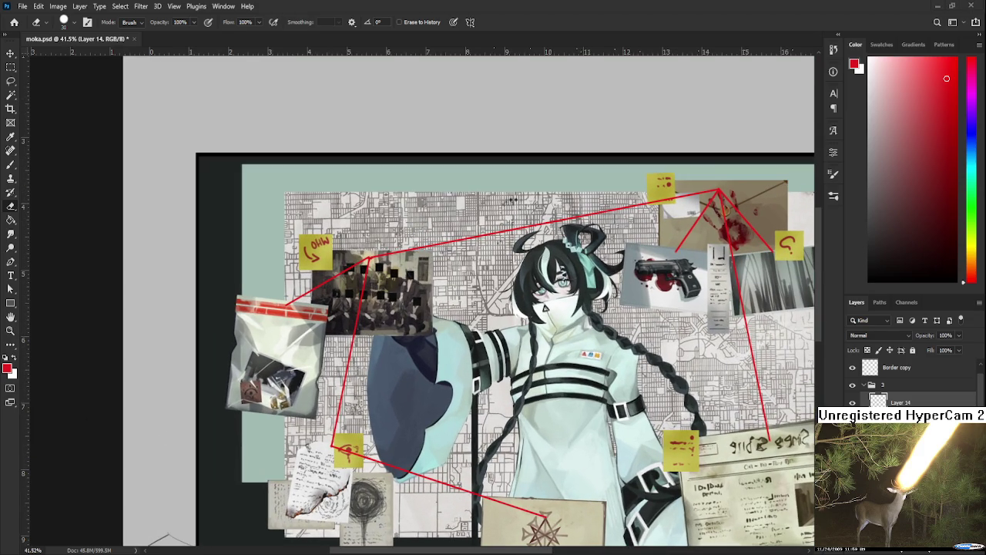
scroll(415, 331, "down", 1)
scroll(416, 331, "down", 1)
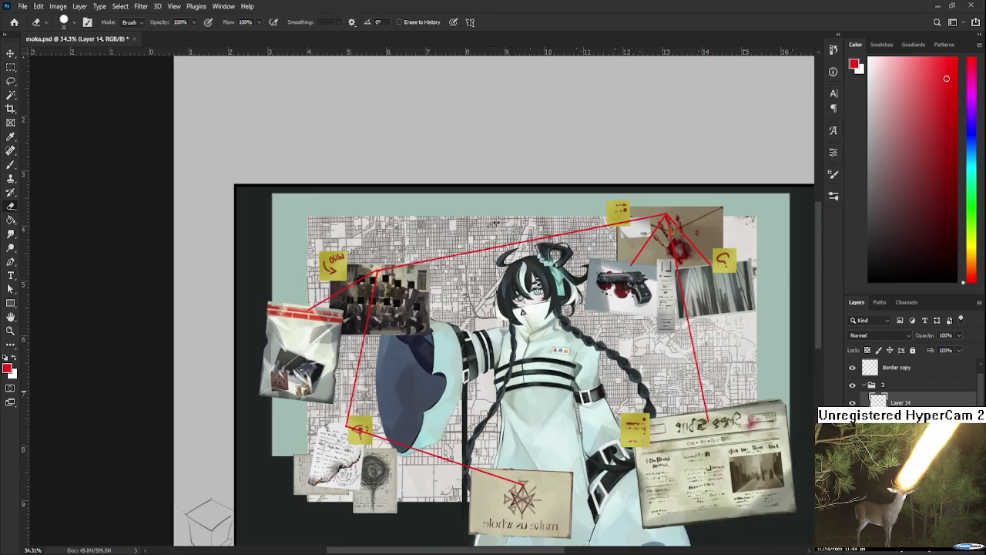
left_click_drag(443, 415, 514, 375)
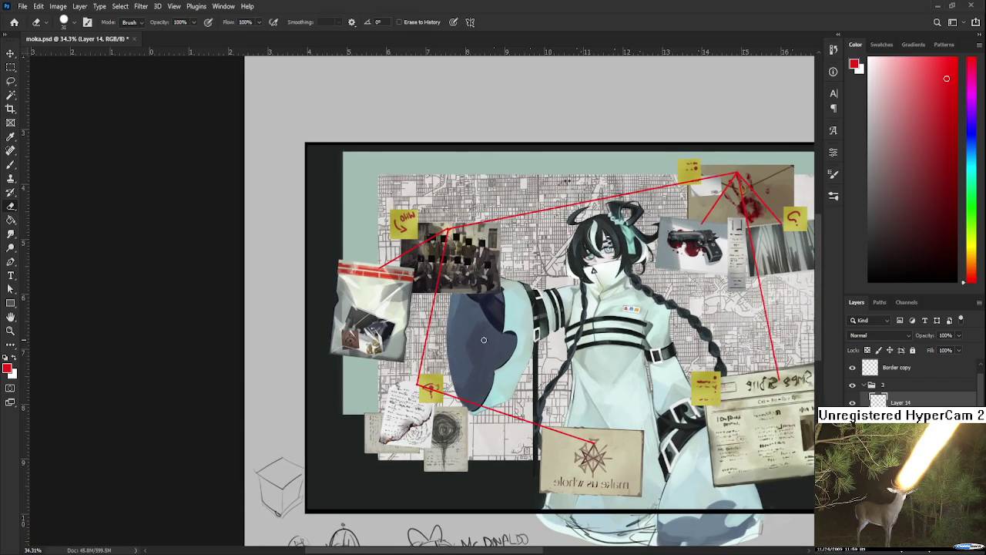
scroll(477, 349, "up", 1)
scroll(477, 349, "up", 1)
scroll(477, 349, "up", 1)
scroll(477, 349, "up", 1)
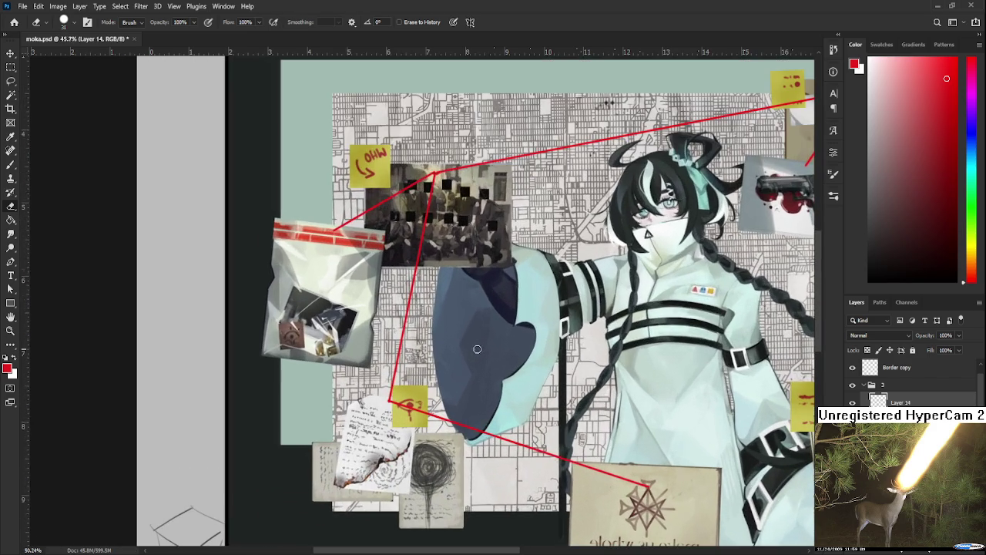
scroll(462, 386, "up", 2)
scroll(462, 386, "down", 2)
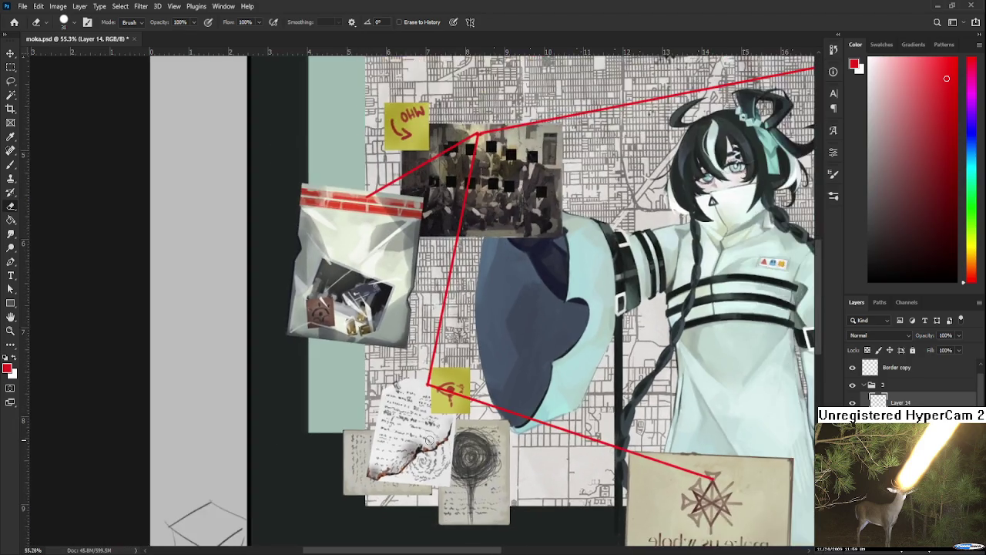
scroll(462, 386, "down", 1)
scroll(485, 377, "down", 2)
scroll(486, 378, "up", 2)
scroll(485, 377, "down", 1)
scroll(485, 378, "down", 1)
Recentre the whole collage and zoom to check the board
mouse_move(582, 422)
left_mouse_down()
mouse_move(486, 434)
mouse_move(518, 423)
left_mouse_up()
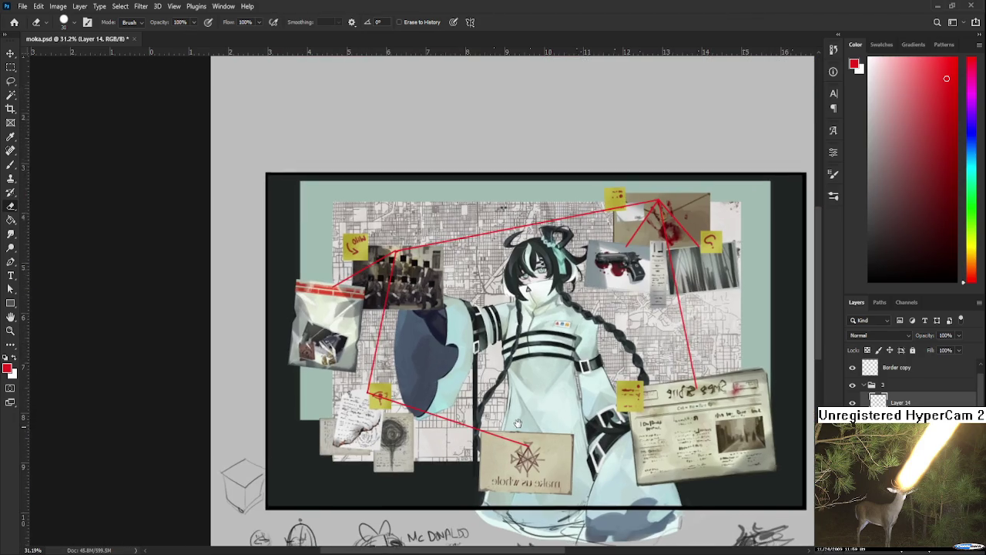
scroll(518, 423, "down", 1)
scroll(518, 422, "up", 1)
scroll(518, 423, "up", 1)
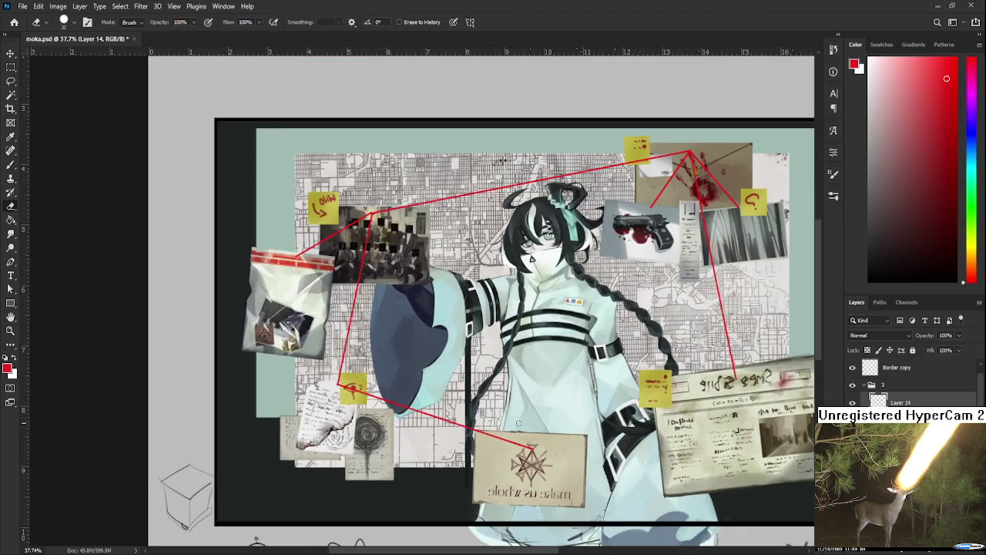
scroll(308, 260, "up", 1)
scroll(308, 260, "up", 1)
scroll(308, 261, "up", 1)
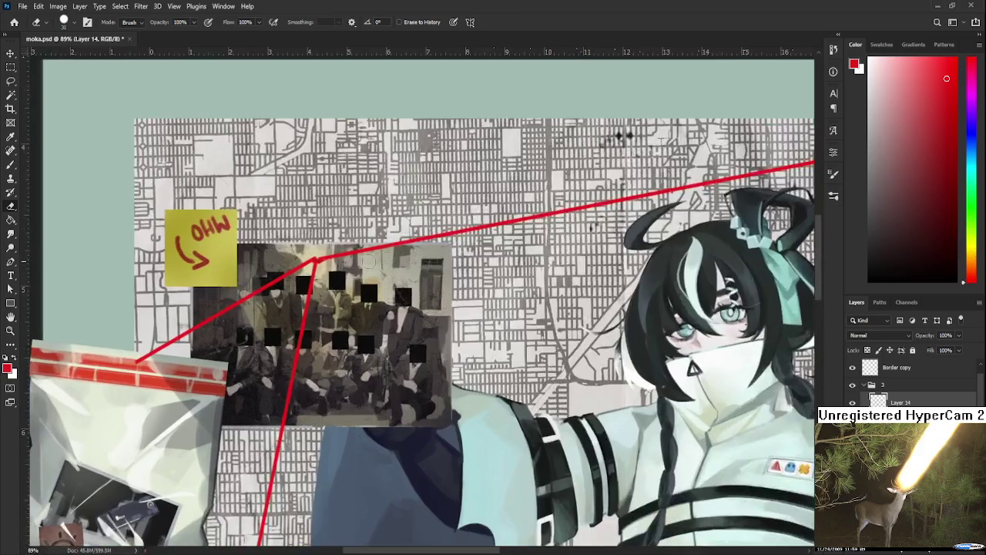
scroll(309, 260, "up", 1)
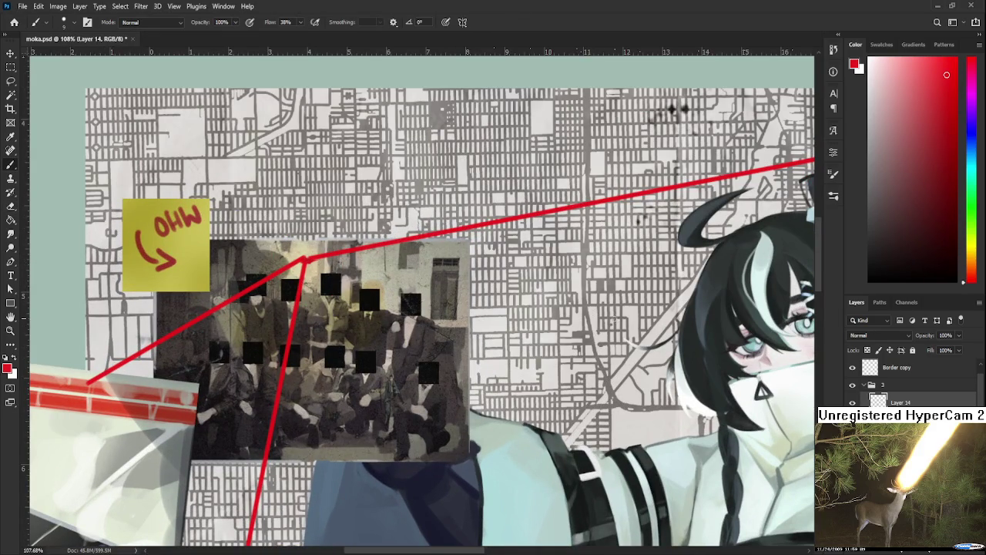
left_click(630, 327, "shift")
scroll(630, 327, "down", 3)
scroll(493, 324, "up", 2)
left_click_drag(436, 254, 593, 405)
key("ctrl+z")
scroll(589, 377, "down", 3)
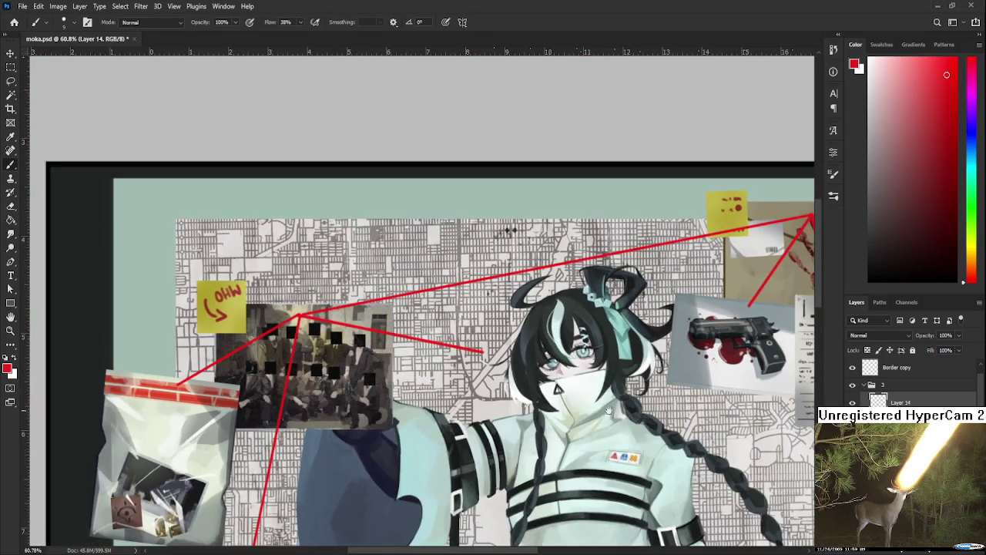
scroll(590, 377, "up", 1)
scroll(589, 377, "down", 2)
scroll(590, 378, "down", 1)
left_click_drag(589, 379, 584, 356)
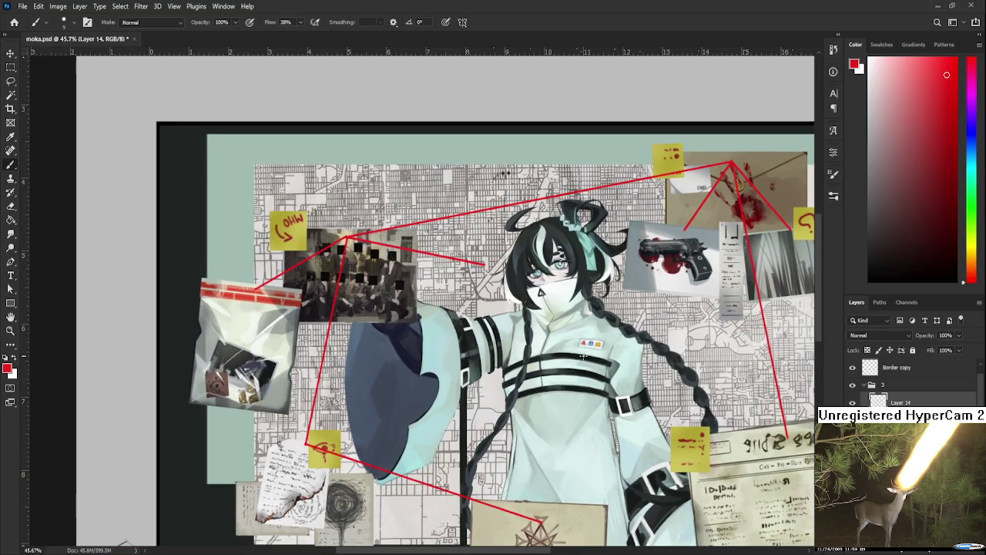
scroll(584, 357, "down", 1)
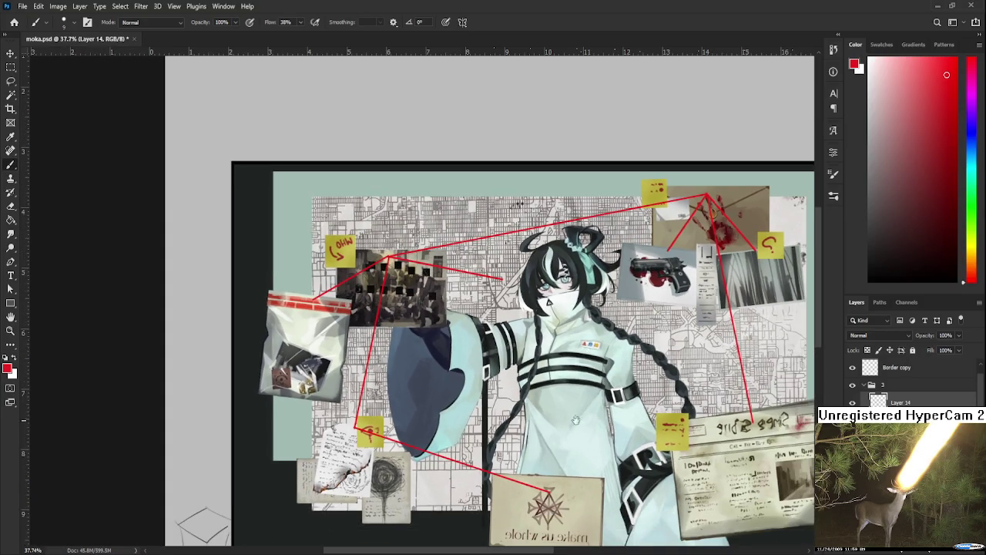
scroll(583, 357, "down", 1)
scroll(584, 356, "down", 1)
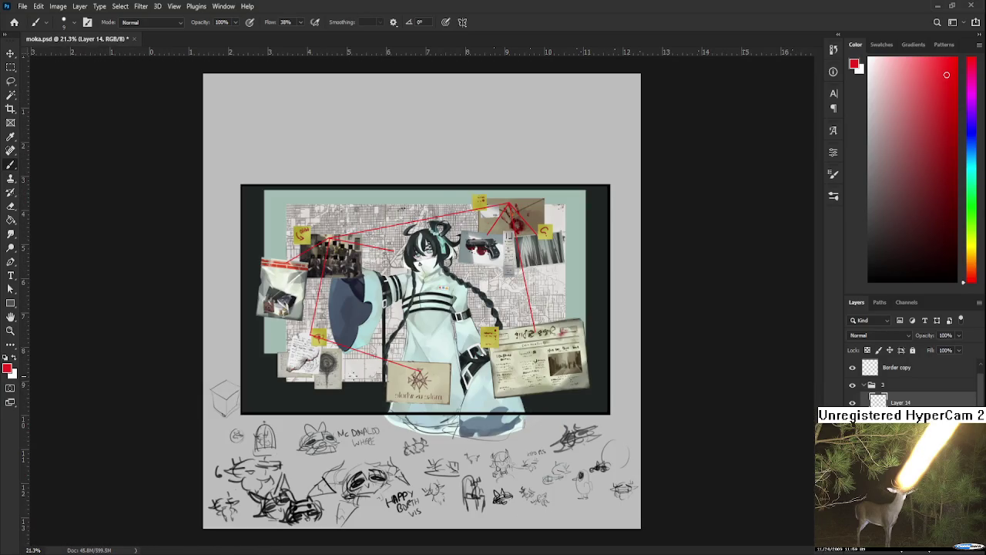
scroll(421, 308, "up", 1)
scroll(421, 309, "up", 1)
scroll(421, 308, "up", 1)
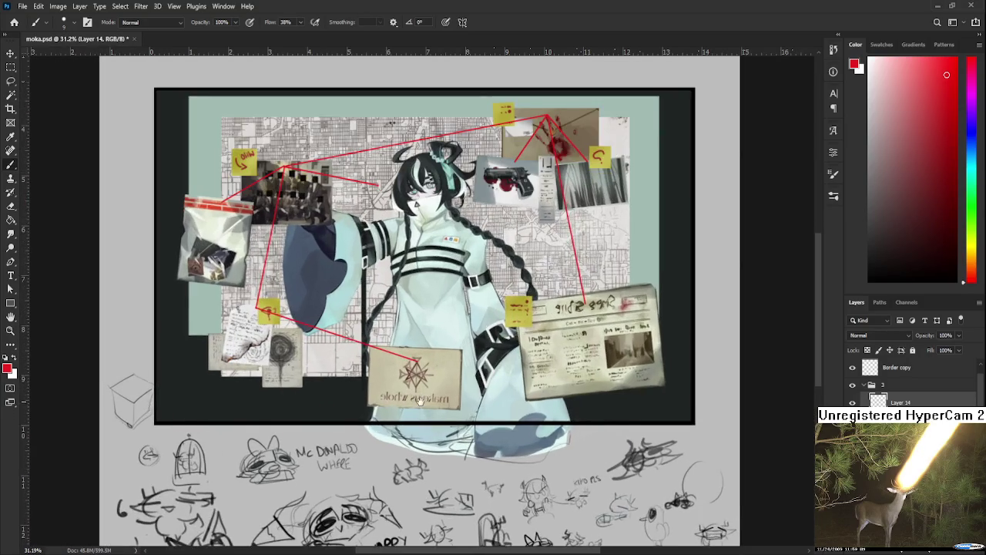
scroll(574, 478, "up", 2)
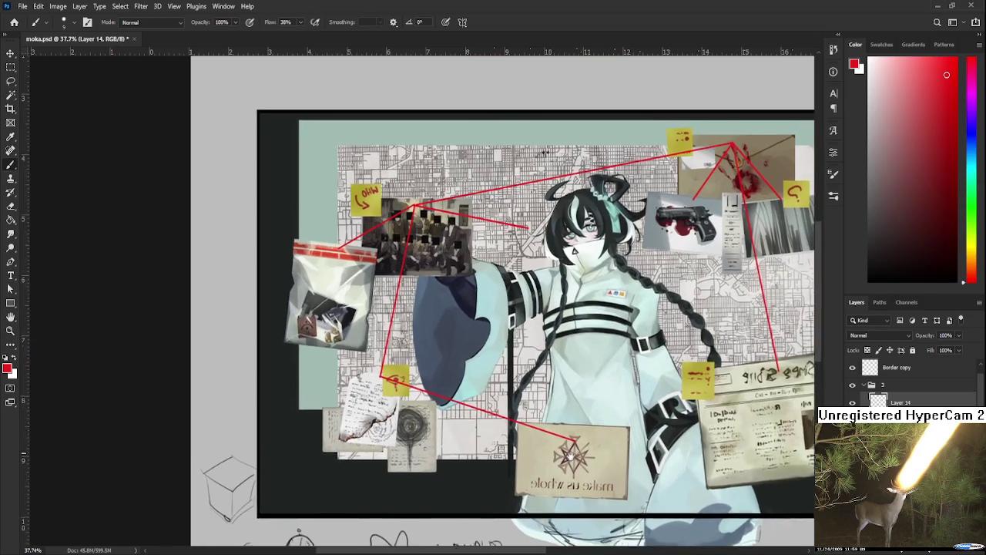
scroll(573, 479, "down", 1)
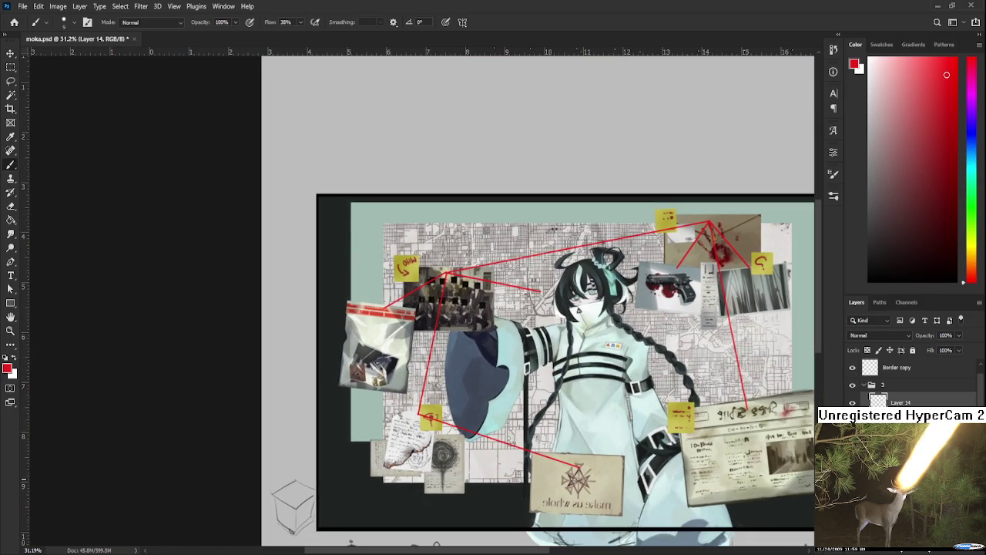
left_click_drag(573, 478, 537, 391)
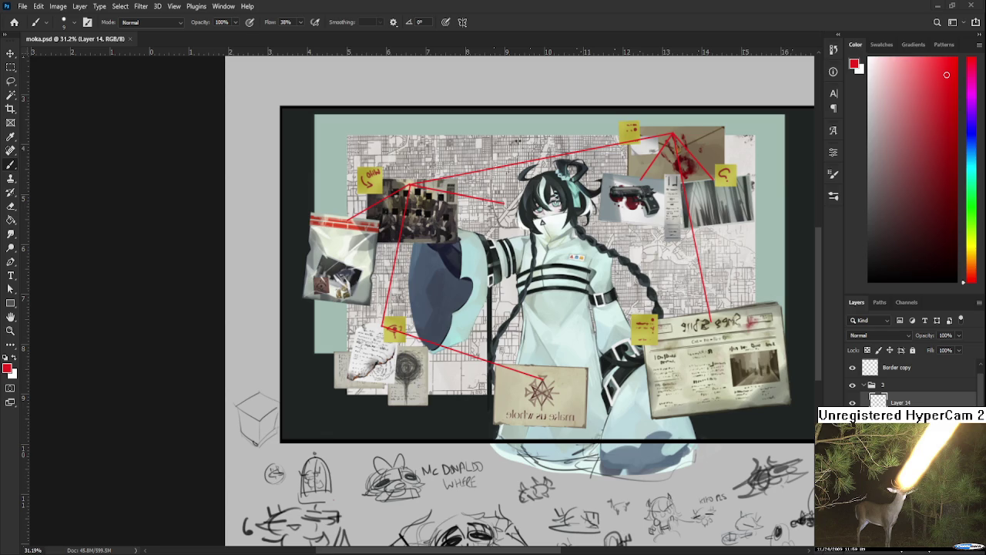
scroll(371, 133, "up", 2)
scroll(371, 133, "up", 3)
scroll(371, 133, "up", 3)
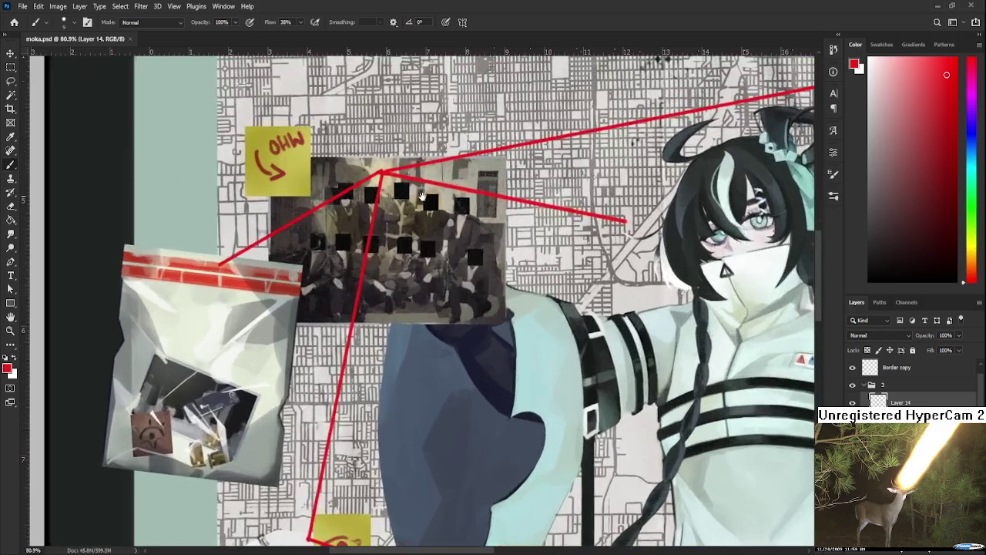
Pick a darker red and paint a pin dot on the first string junction
scroll(371, 133, "up", 2)
left_click(950, 177)
scroll(433, 301, "up", 5)
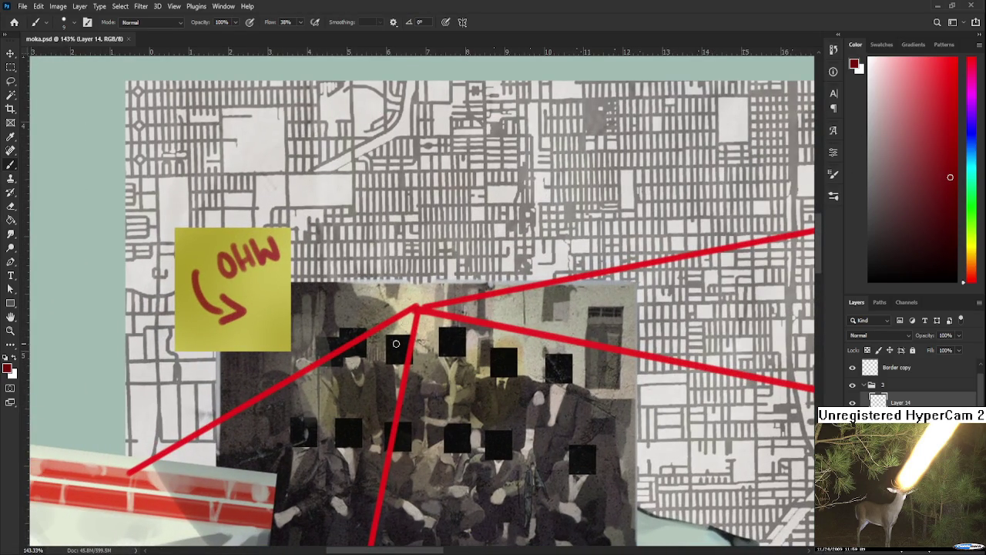
left_click(417, 309)
left_click(431, 309, "alt")
left_click(416, 310, "alt")
Paint a pin dot where two strings meet near the bag and note
scroll(433, 293, "down", 5)
scroll(439, 324, "left", 3)
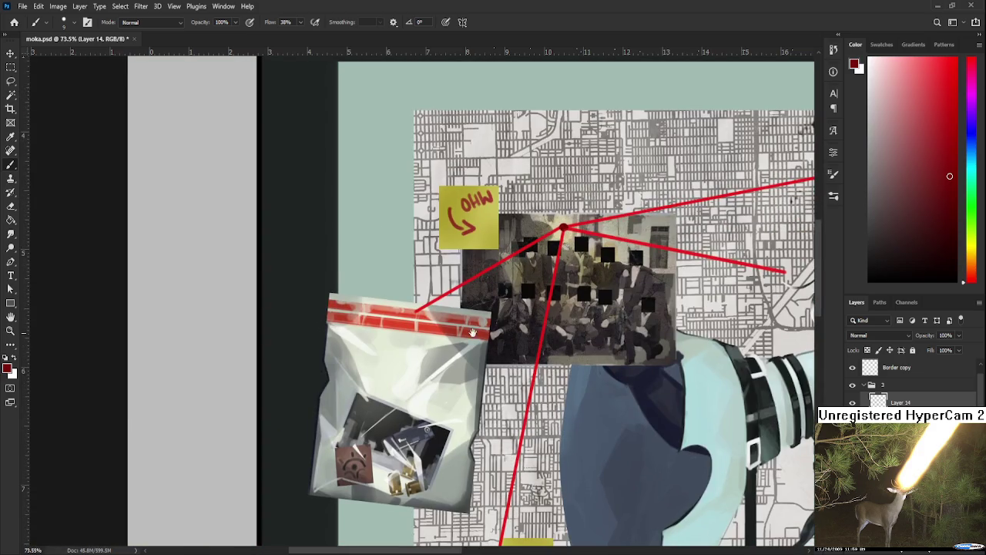
scroll(427, 323, "up", 5)
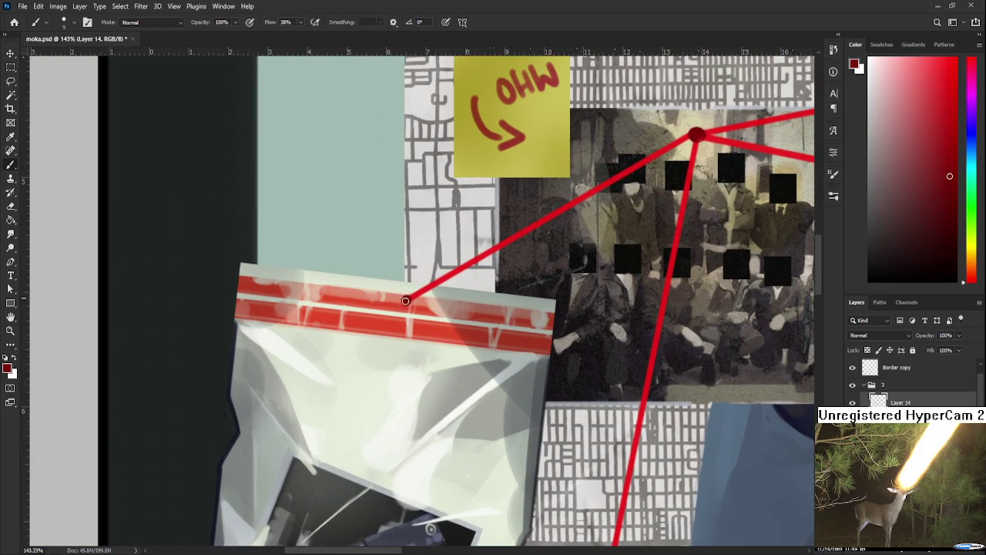
left_click_drag(541, 386, 546, 271)
scroll(543, 291, "down", 5)
scroll(543, 370, "up", 3)
scroll(542, 366, "up", 3)
scroll(542, 362, "up", 2)
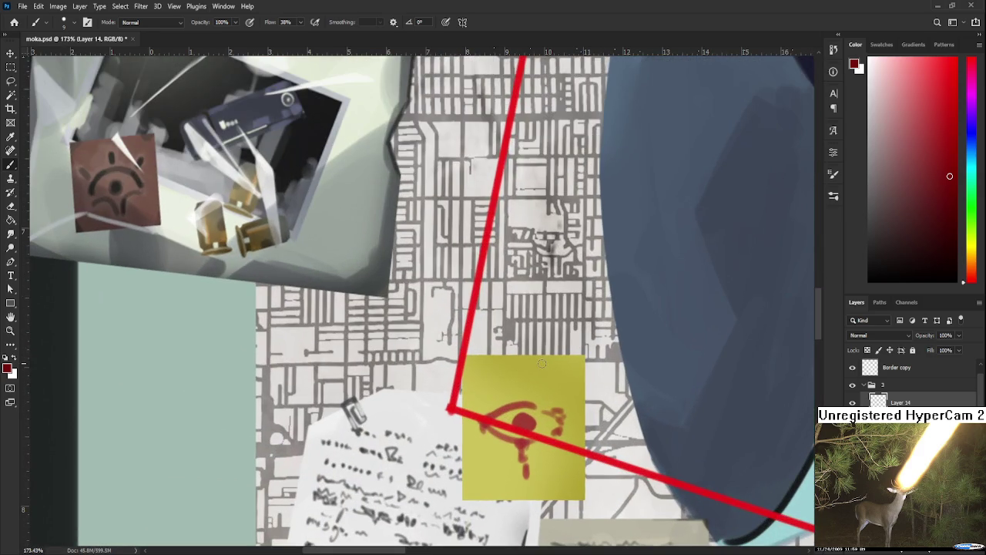
left_click_drag(445, 408, 455, 410)
Add a pin dot at the string's end on the star sign
scroll(454, 409, "down", 2)
scroll(476, 392, "down", 2)
left_click_drag(588, 419, 319, 364)
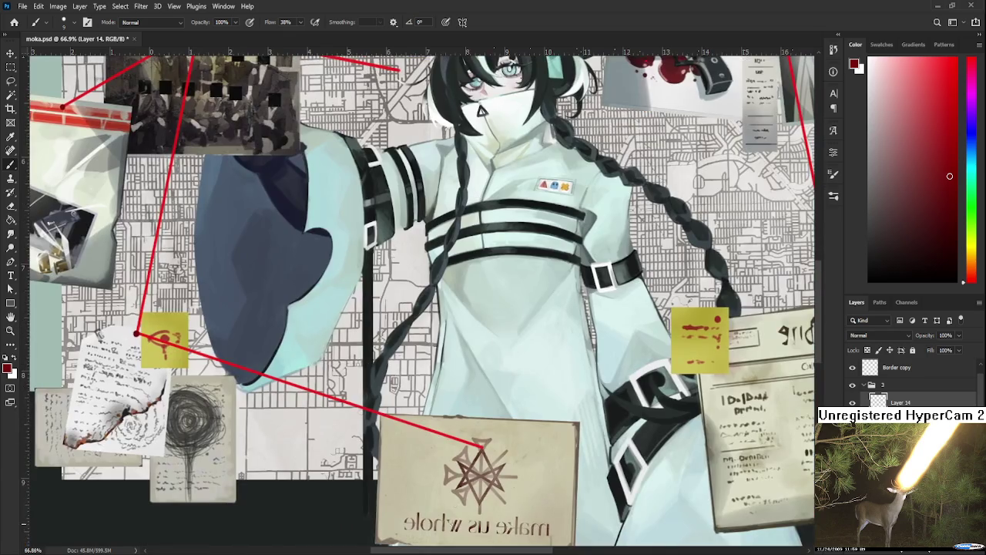
scroll(485, 493, "up", 2)
scroll(488, 462, "up", 3)
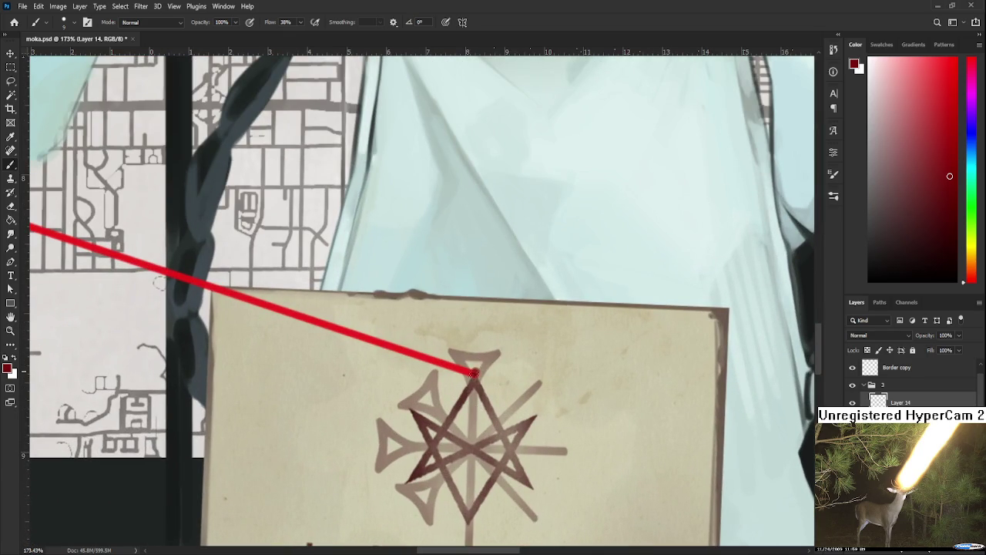
left_click(476, 376)
Add a slightly enlarged pin dot at the string end on the newspaper
scroll(484, 377, "down", 3)
scroll(484, 377, "down", 3)
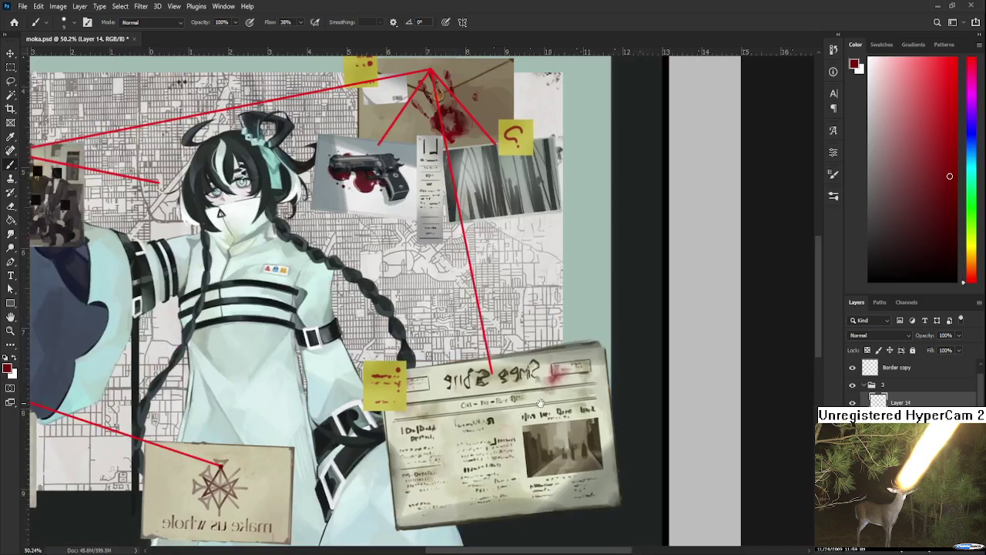
scroll(491, 367, "up", 2)
scroll(491, 367, "up", 2)
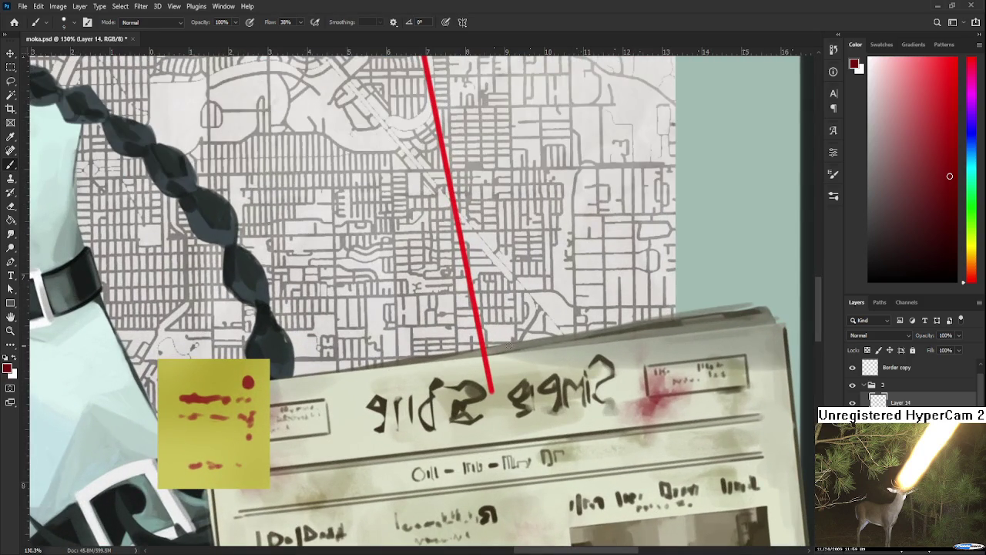
left_click(489, 391)
left_click_drag(489, 392, 492, 394)
Add a pin dot at the lower-left string's end on the gun photo
scroll(493, 394, "down", 2)
scroll(493, 393, "down", 2)
scroll(490, 362, "up", 2)
scroll(489, 333, "up", 2)
scroll(489, 333, "up", 2)
scroll(470, 285, "up", 2)
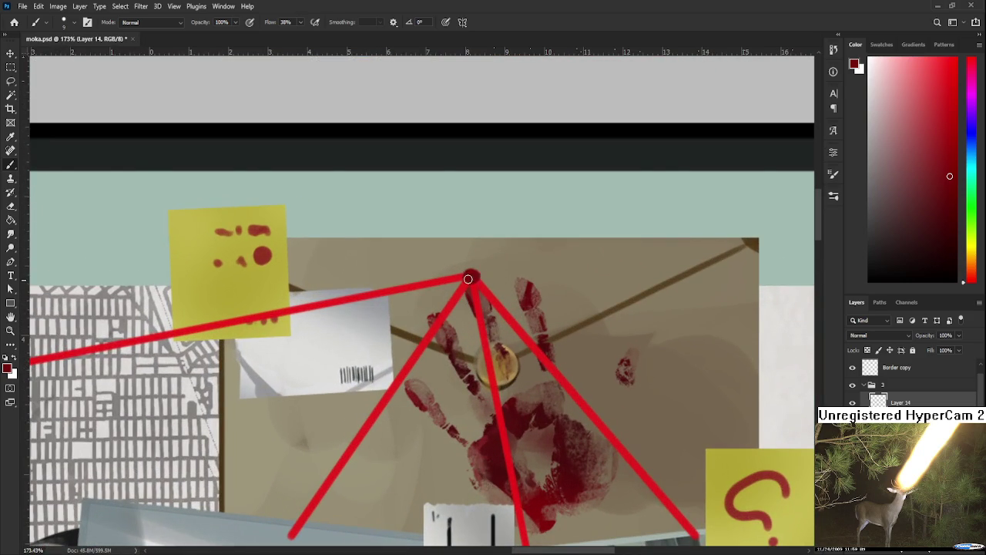
left_click_drag(384, 484, 469, 325)
left_click(410, 325)
Add a pin dot beside the question-mark note, then view the board's top edge
left_click_drag(597, 462, 567, 268)
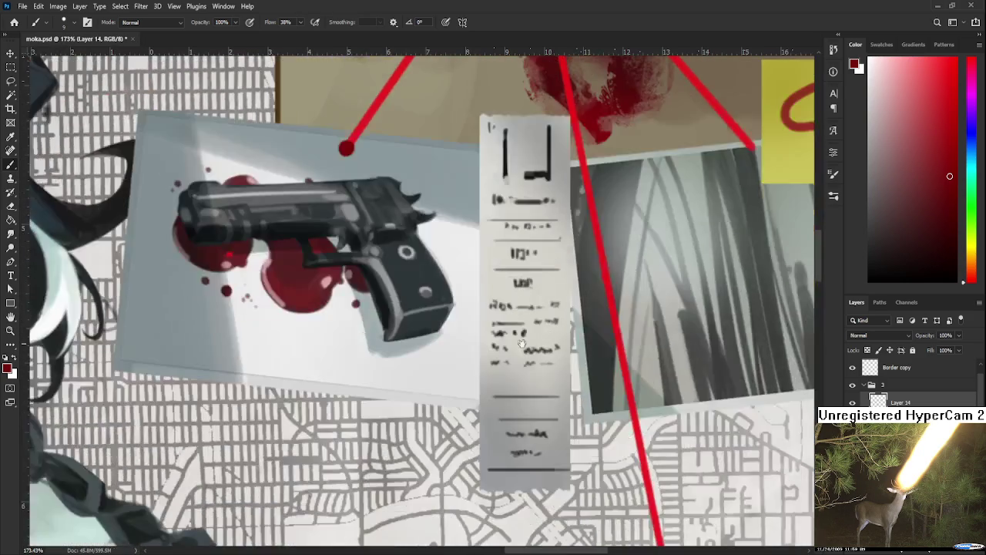
mouse_move(600, 367)
left_mouse_down()
mouse_move(606, 300)
mouse_move(588, 382)
left_mouse_up()
left_click(590, 318)
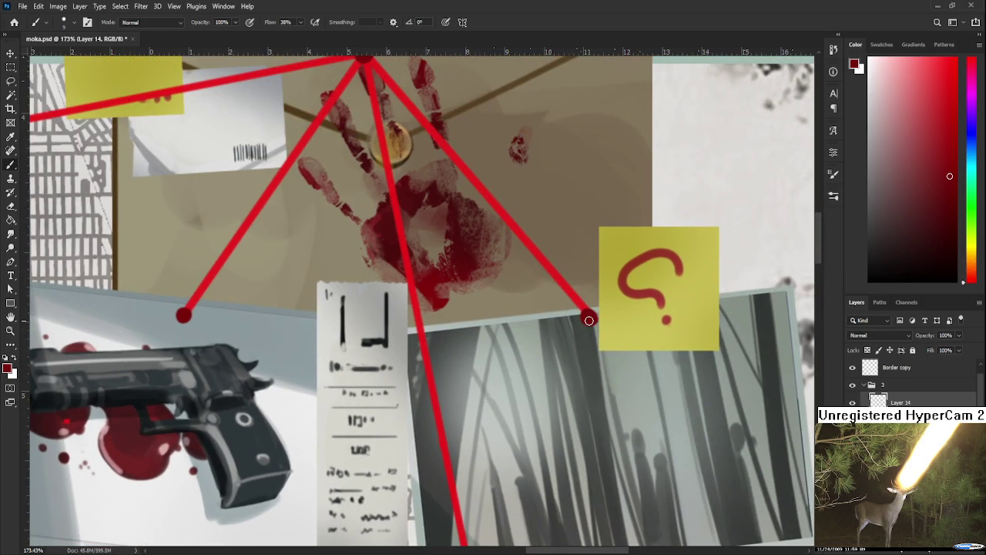
scroll(610, 306, "down", 5)
scroll(638, 242, "up", 4)
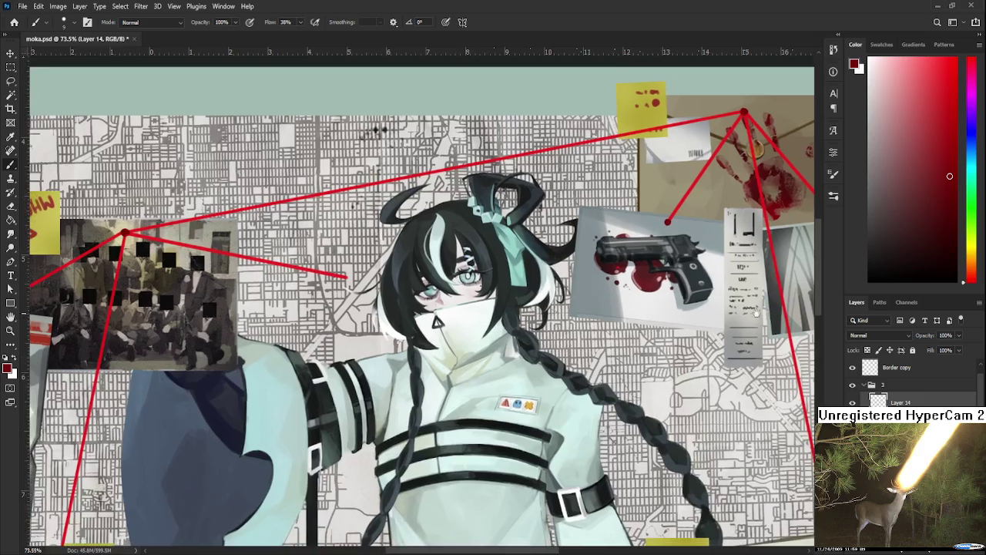
left_click_drag(637, 242, 733, 419)
Sample white, then the red and highlight colours of the pin over the group photo
left_click(611, 388, "alt")
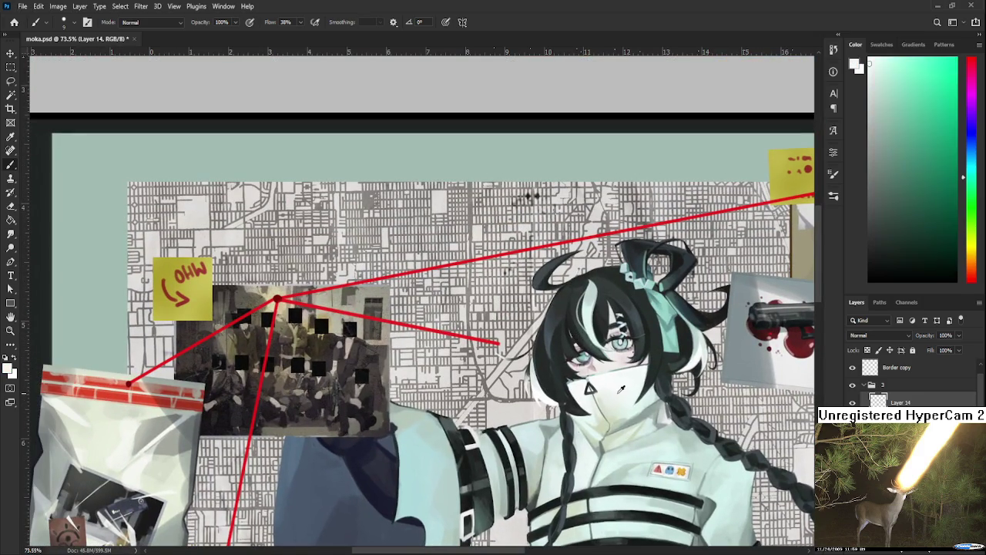
scroll(331, 312, "up", 1)
scroll(331, 312, "up", 2)
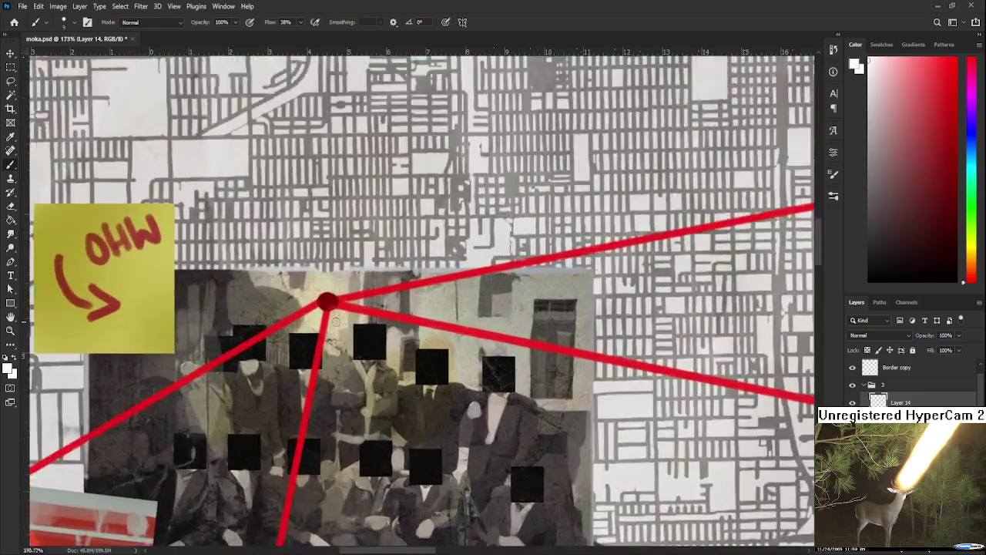
scroll(336, 322, "up", 2)
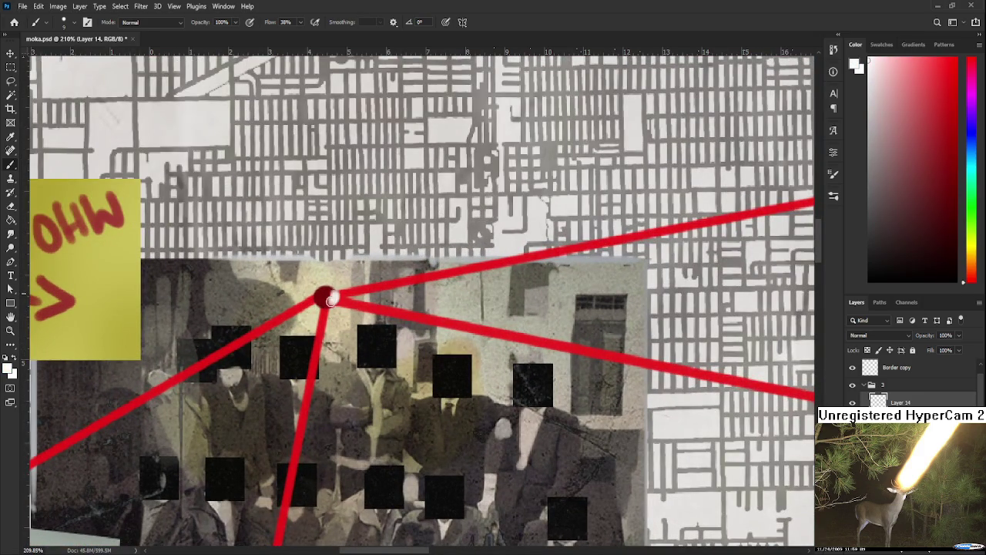
left_click(328, 296, "alt")
left_click(336, 298, "alt")
Zoom in and out around the group photo's pin to check its glossy highlight
scroll(336, 298, "down", 3)
scroll(331, 293, "down", 2)
scroll(331, 292, "up", 1)
scroll(332, 289, "up", 3)
scroll(332, 289, "up", 1)
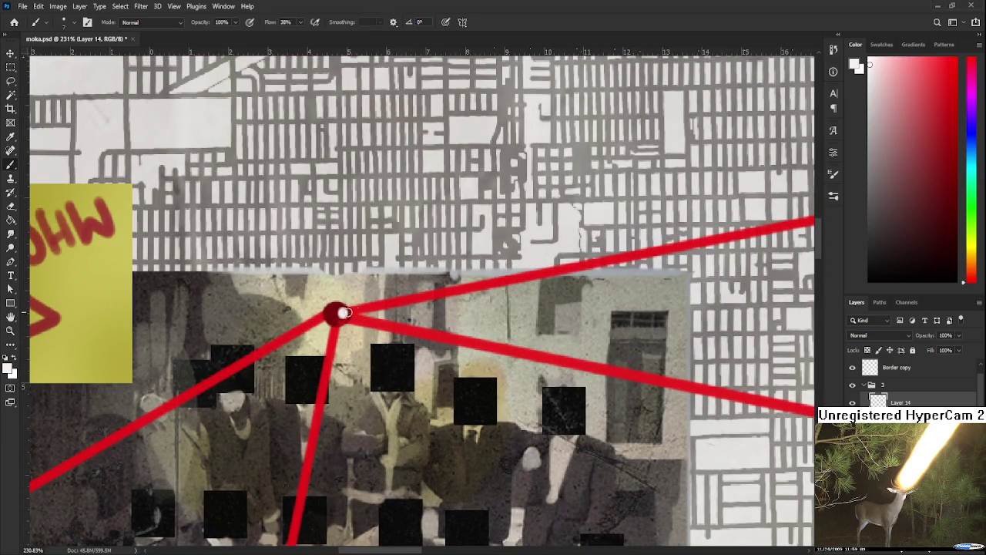
scroll(342, 313, "down", 3)
scroll(342, 313, "down", 2)
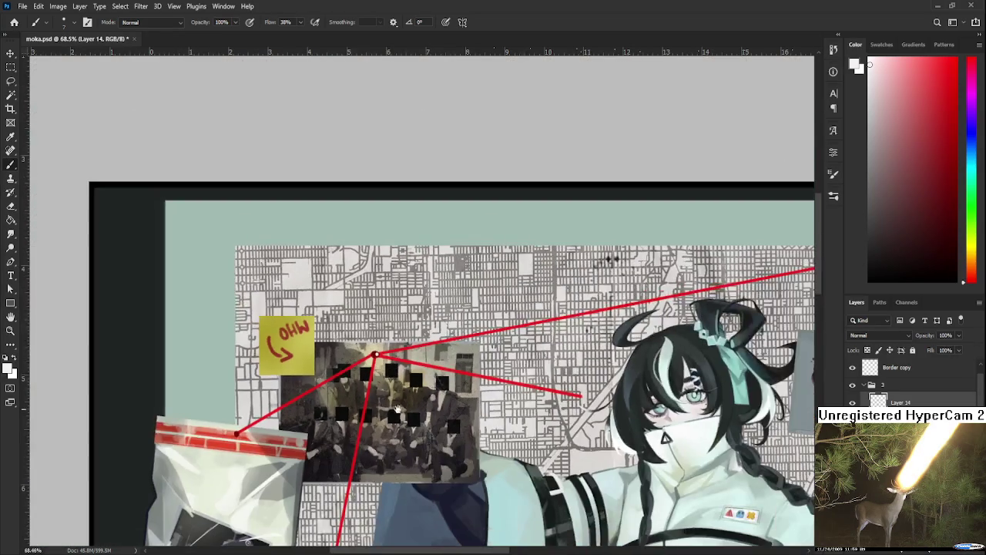
scroll(496, 318, "up", 1)
scroll(509, 377, "up", 2)
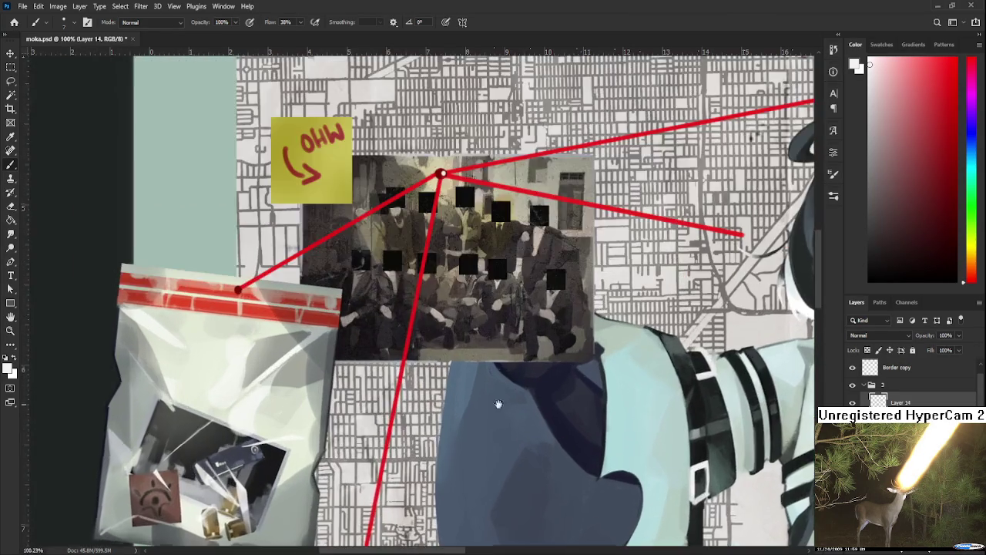
scroll(462, 324, "down", 2)
scroll(431, 292, "up", 2)
scroll(407, 266, "up", 2)
scroll(407, 266, "down", 2)
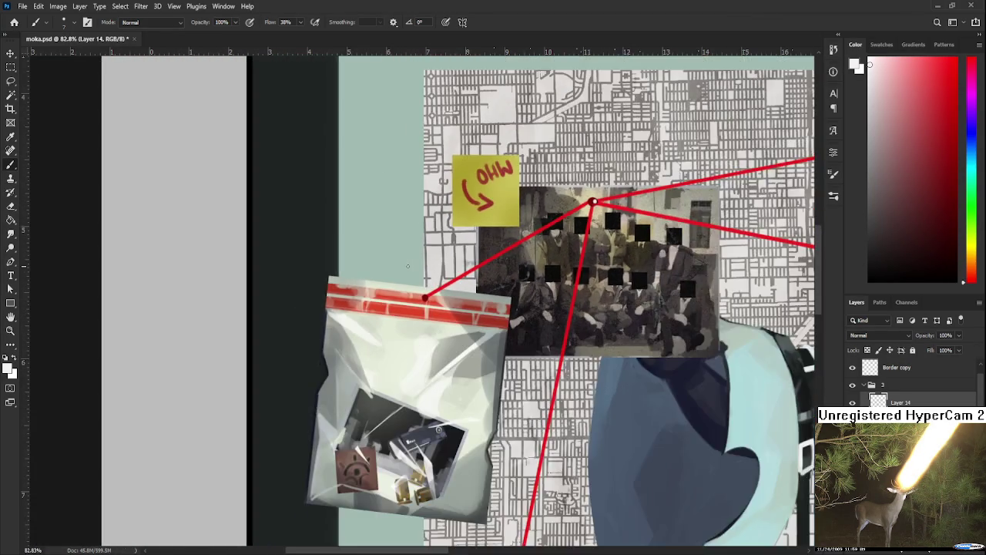
scroll(462, 300, "down", 1)
scroll(524, 331, "down", 2)
scroll(578, 365, "down", 1)
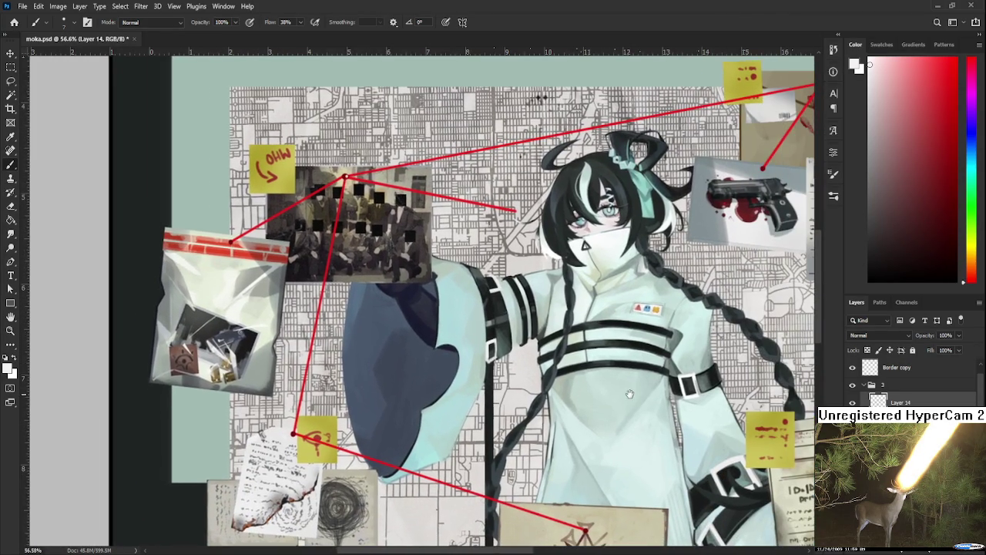
scroll(539, 354, "down", 1)
scroll(483, 347, "down", 1)
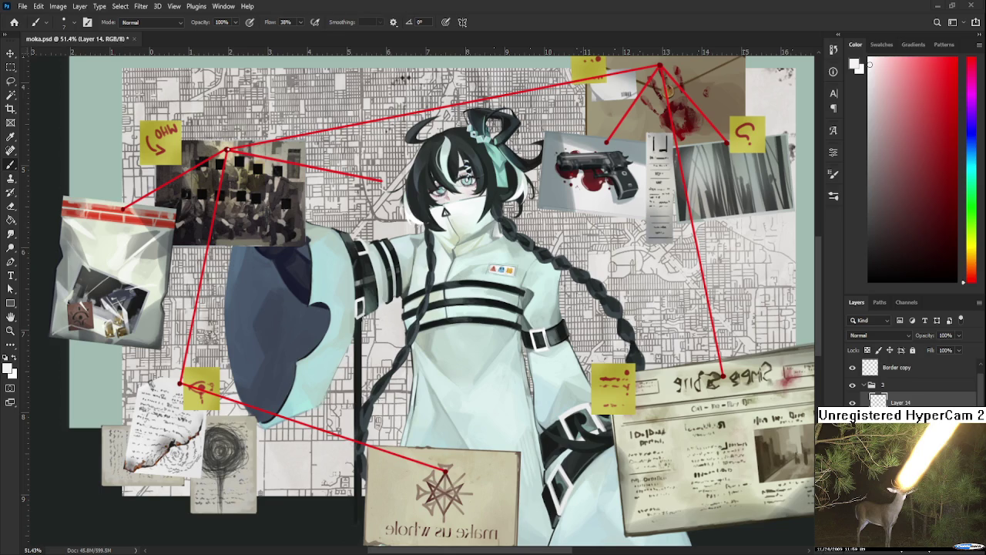
Pan toward the lower-left yellow note and zoom in and out across the board
left_click_drag(468, 504, 591, 508)
scroll(432, 346, "up", 2)
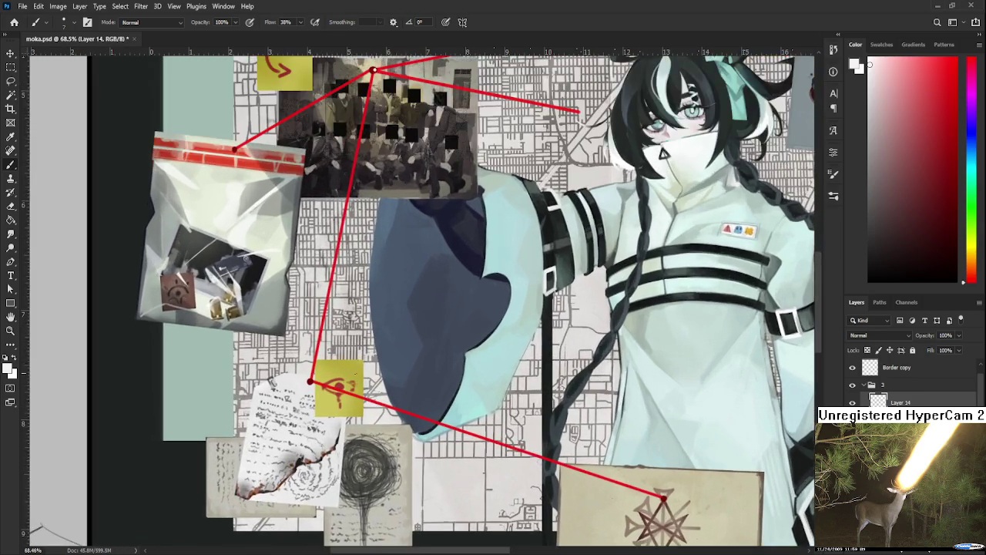
scroll(332, 381, "up", 2)
scroll(332, 381, "up", 1)
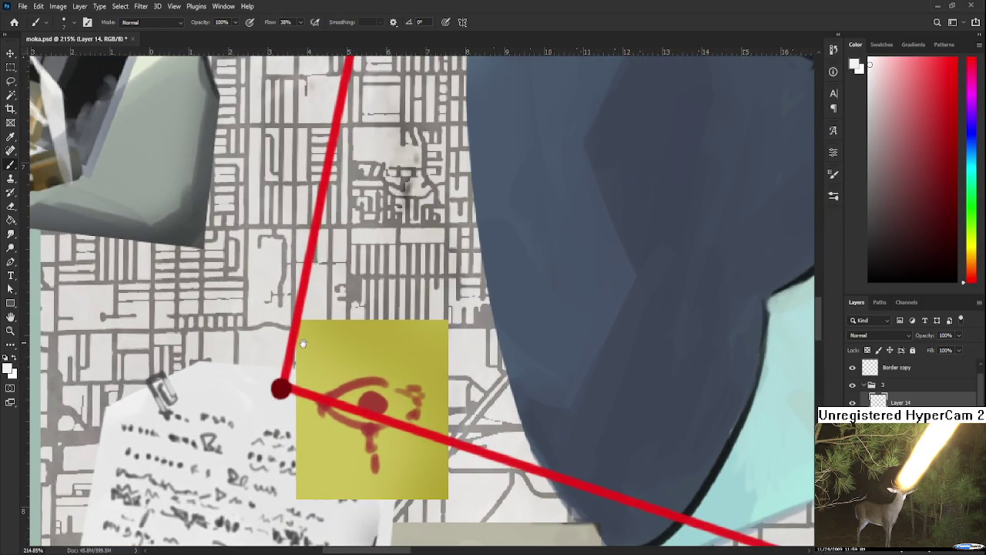
scroll(340, 381, "up", 2)
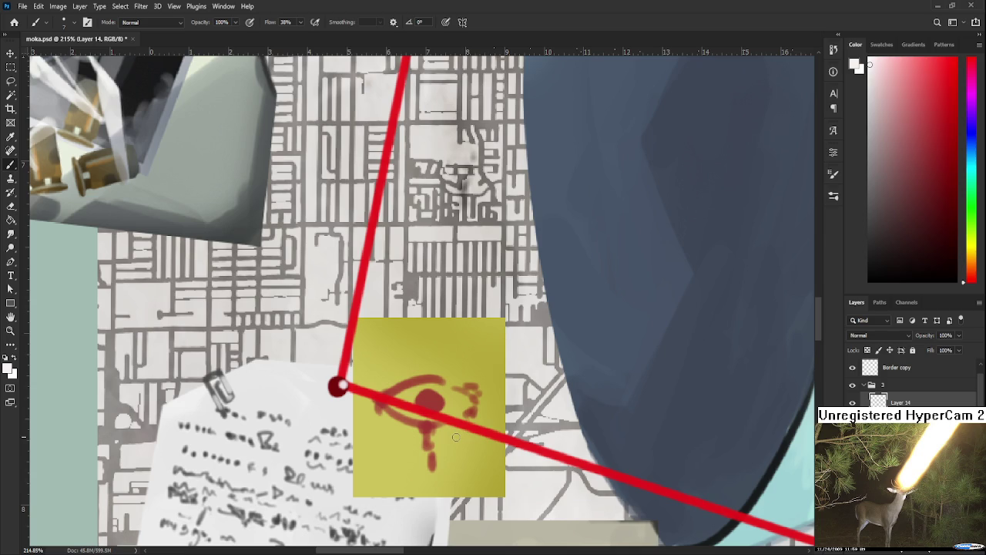
scroll(456, 437, "down", 1)
scroll(455, 431, "down", 2)
scroll(459, 397, "down", 1)
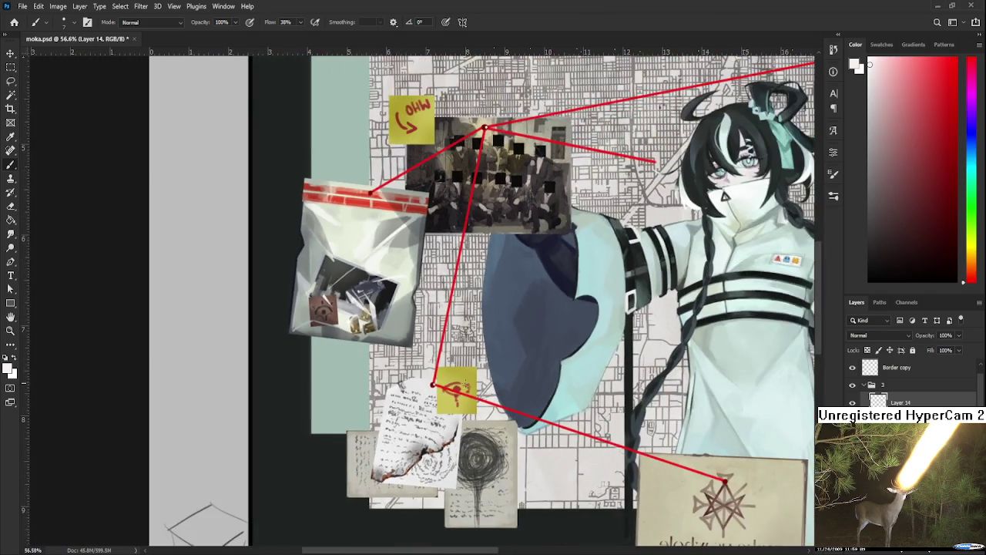
scroll(457, 389, "down", 1)
Bring the newspaper and gun photos into view, then return to the Home screen
left_click_drag(457, 389, 269, 377)
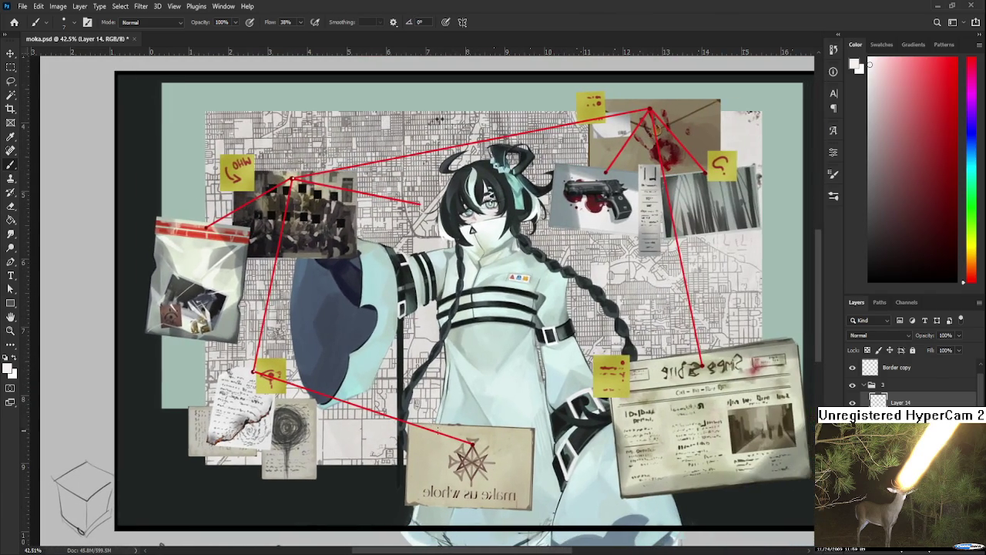
scroll(281, 257, "up", 1)
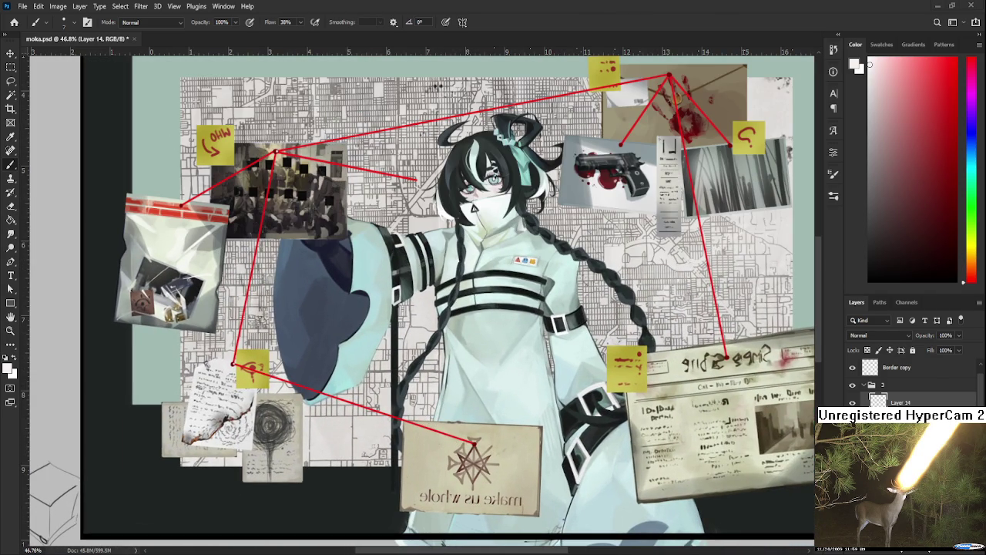
left_click(13, 23)
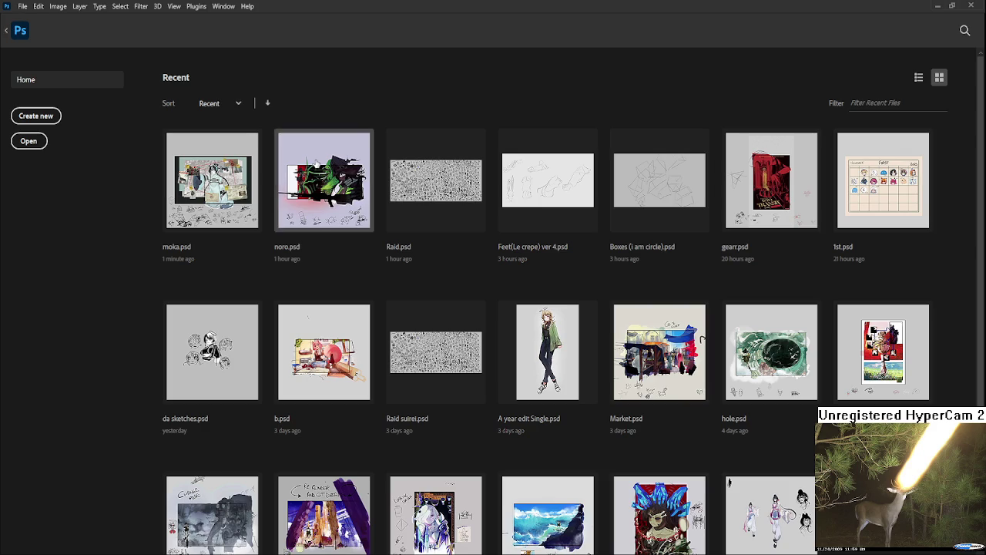
Open and close 1st.psd, then open Raid suirei.psd from the recent files list
left_click(860, 199)
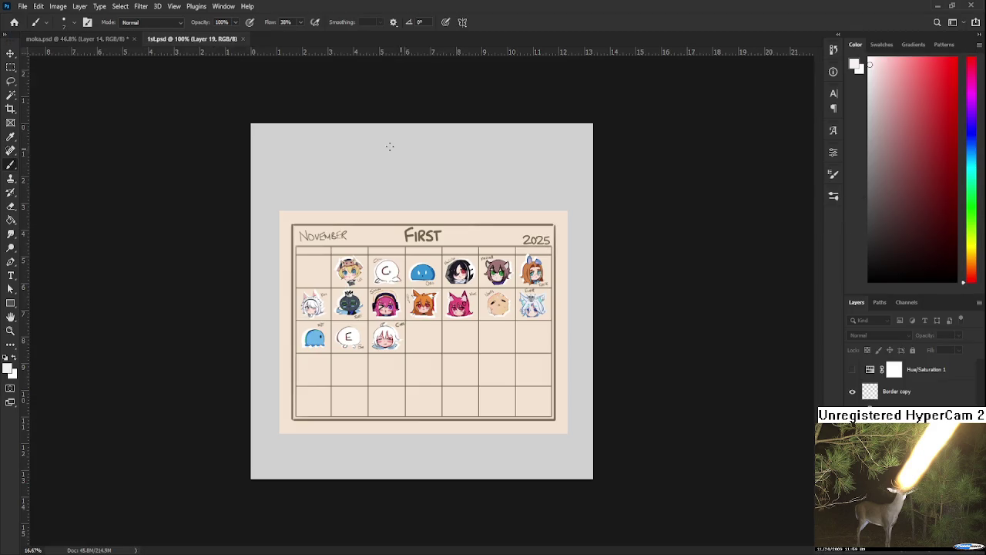
left_click(244, 38)
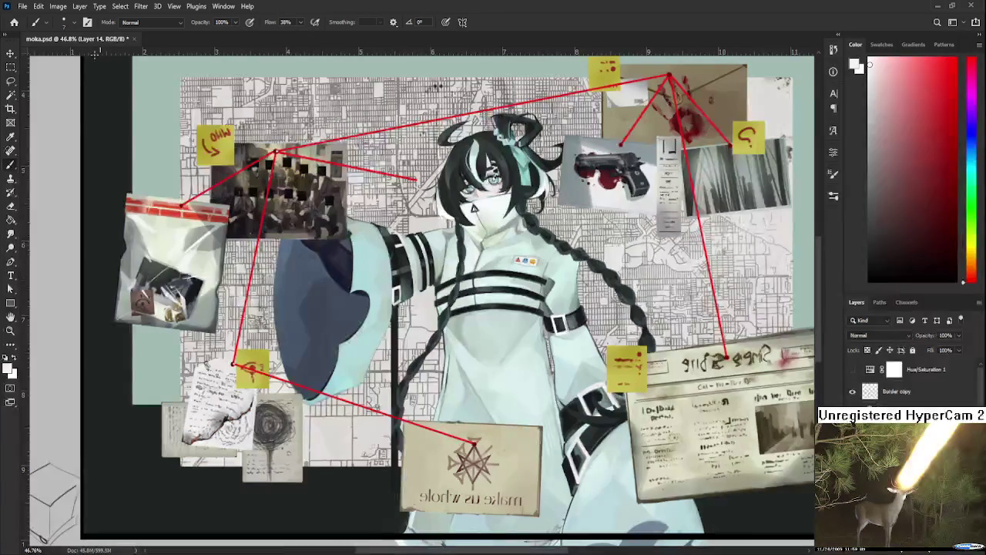
left_click(14, 22)
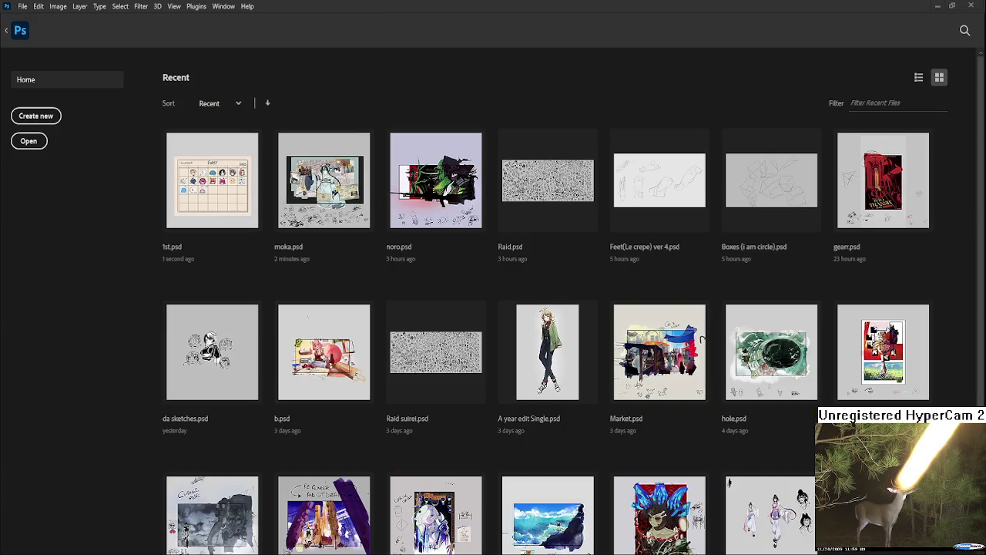
left_click(435, 351)
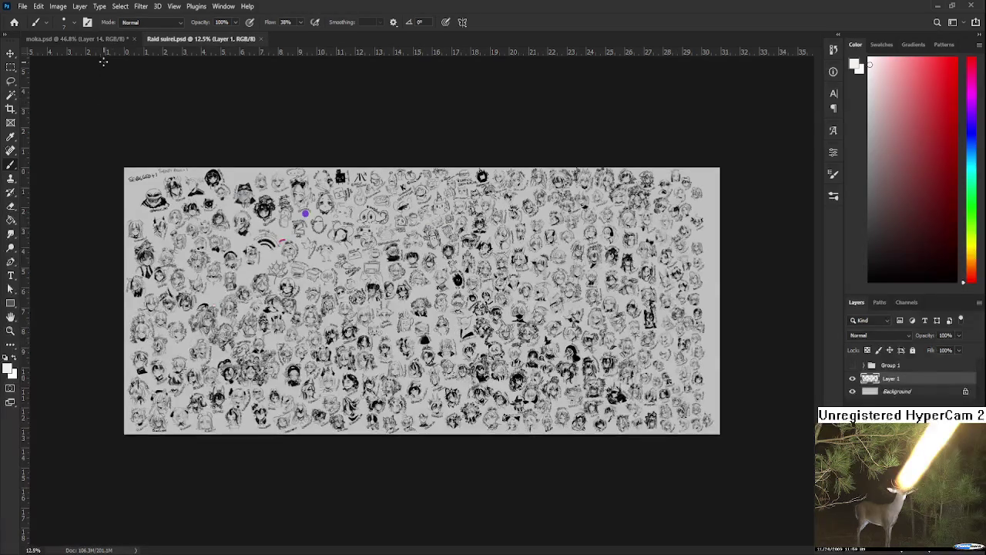
Close Raid suirei.psd, open Raid.psd, and zoom in on the central girl's sketch
left_click(260, 38)
left_click(14, 22)
left_click(636, 214)
scroll(429, 353, "up", 3)
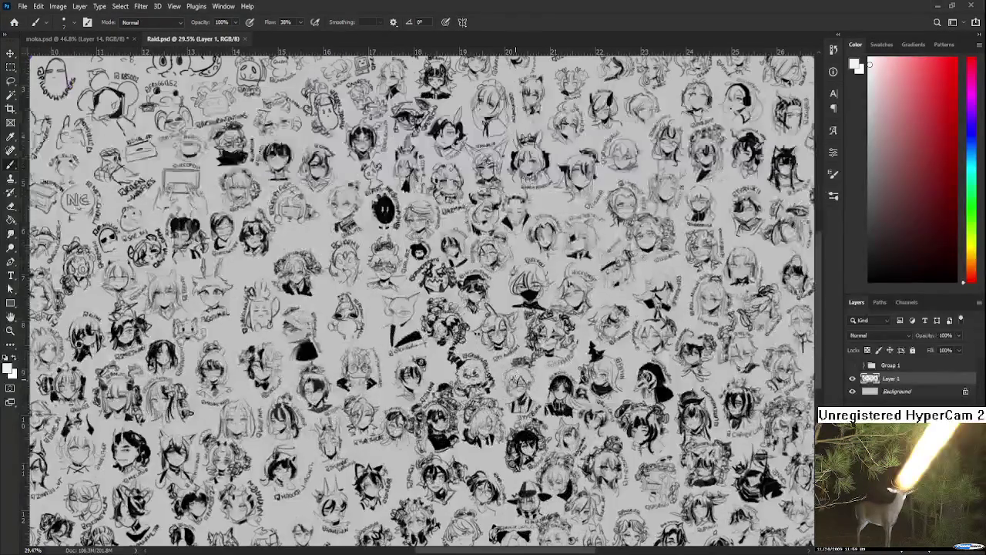
left_click_drag(430, 350, 520, 220)
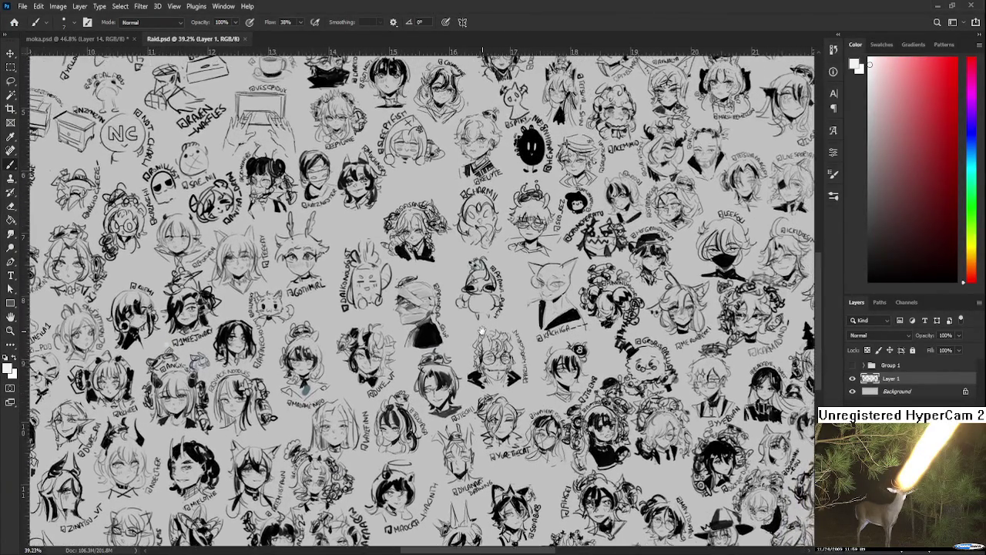
mouse_move(518, 218)
left_mouse_down()
mouse_move(471, 347)
mouse_move(514, 358)
mouse_move(617, 331)
mouse_move(631, 338)
left_mouse_up()
scroll(630, 338, "up", 5)
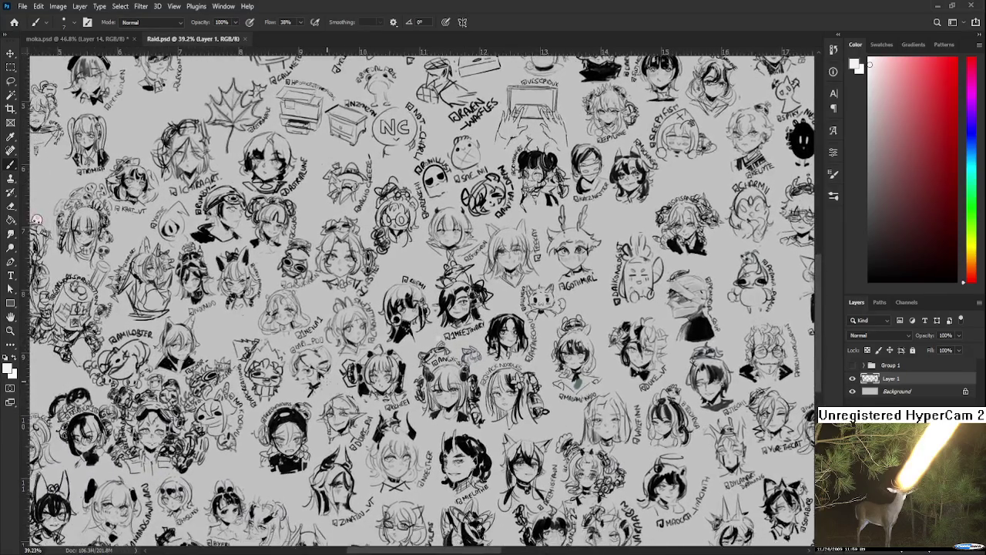
scroll(497, 404, "up", 4)
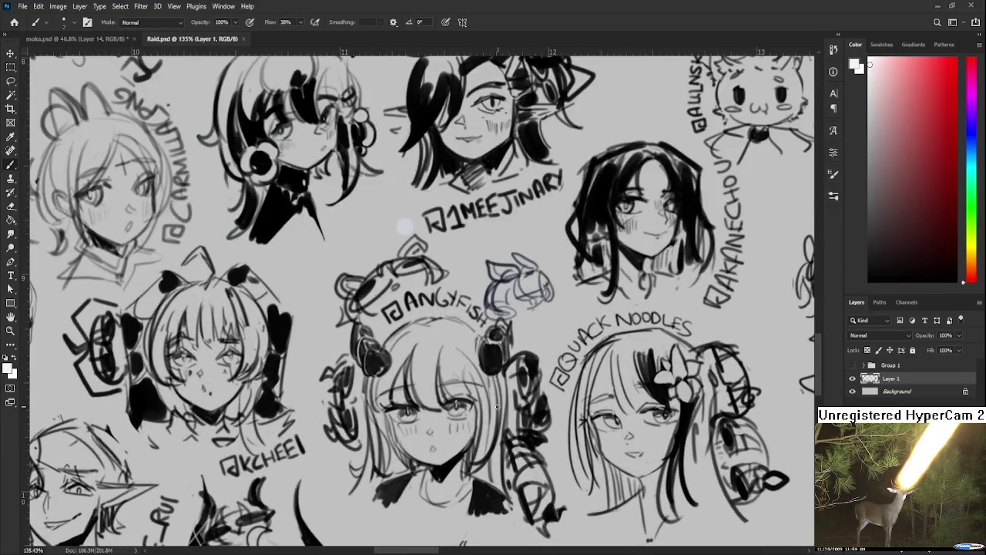
key("r")
key("b")
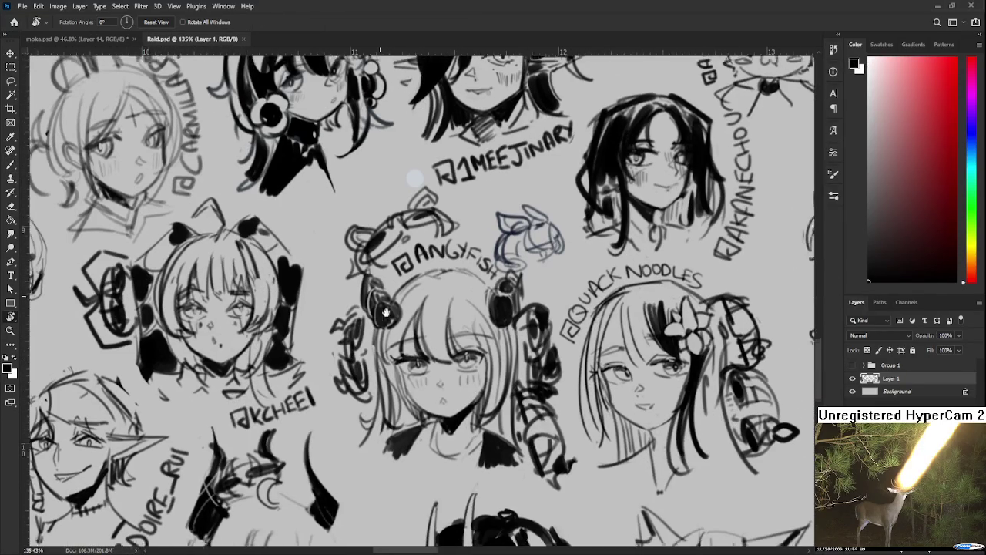
left_click_drag(401, 293, 421, 339)
Draw a curved stroke left of the girl's head, redrawing it with a hooked bottom
left_click_drag(359, 306, 372, 362)
key("ctrl+z")
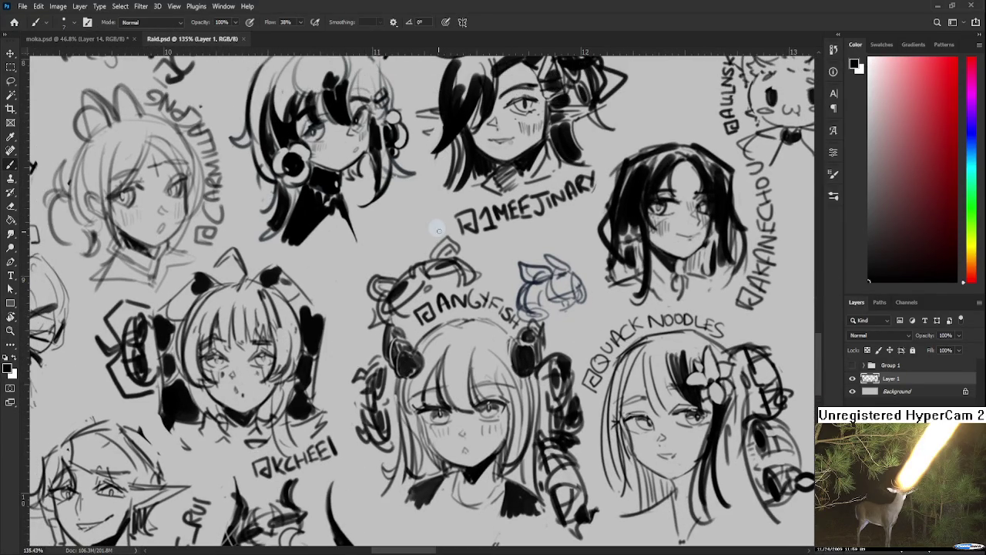
key("e")
key("b")
left_click_drag(368, 299, 346, 360)
key("ctrl+z")
left_click_drag(364, 309, 357, 382)
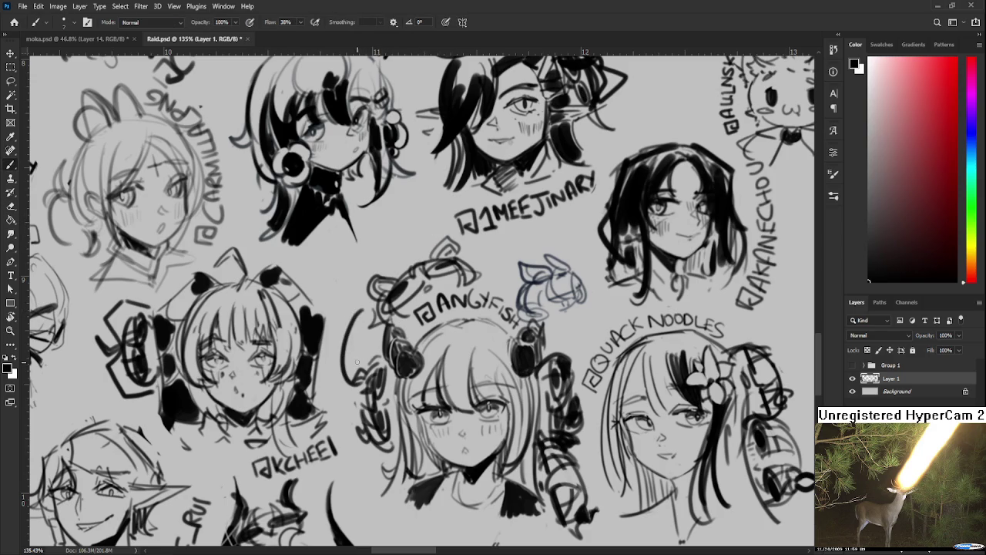
Add a 6-shaped spiral curl, a looping spiral above it, and extra dark ink strokes
left_click_drag(352, 328, 362, 366)
mouse_move(357, 306)
left_mouse_down()
mouse_move(362, 331)
mouse_move(371, 328)
mouse_move(337, 379)
mouse_move(322, 361)
mouse_move(354, 327)
mouse_move(345, 318)
mouse_move(342, 338)
mouse_move(357, 345)
mouse_move(348, 343)
left_mouse_up()
mouse_move(335, 322)
left_mouse_down()
mouse_move(336, 362)
mouse_move(375, 362)
mouse_move(385, 350)
left_mouse_up()
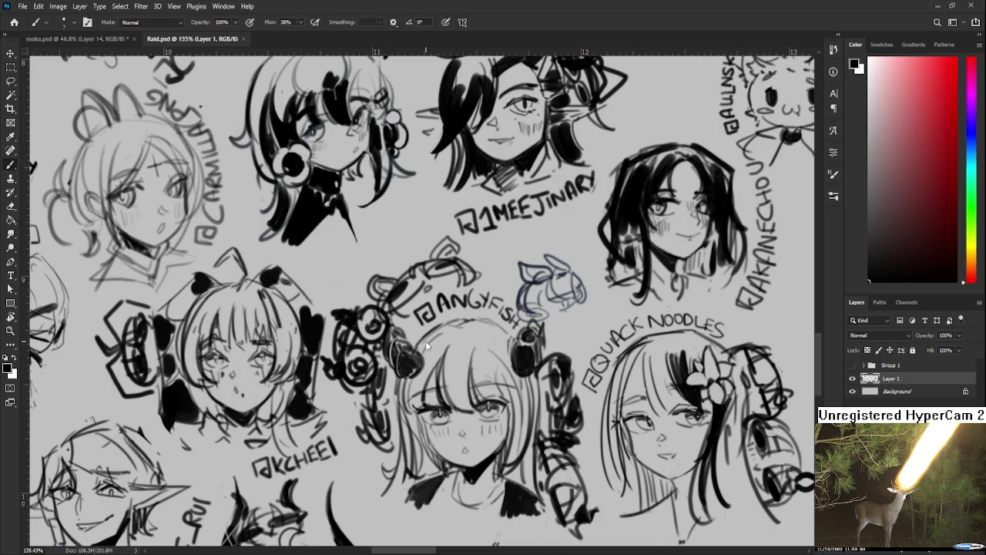
Zoom out and close Raid.psd to return to moka.psd
scroll(426, 344, "down", 1)
scroll(428, 345, "down", 2)
scroll(426, 344, "down", 2)
scroll(425, 343, "down", 2)
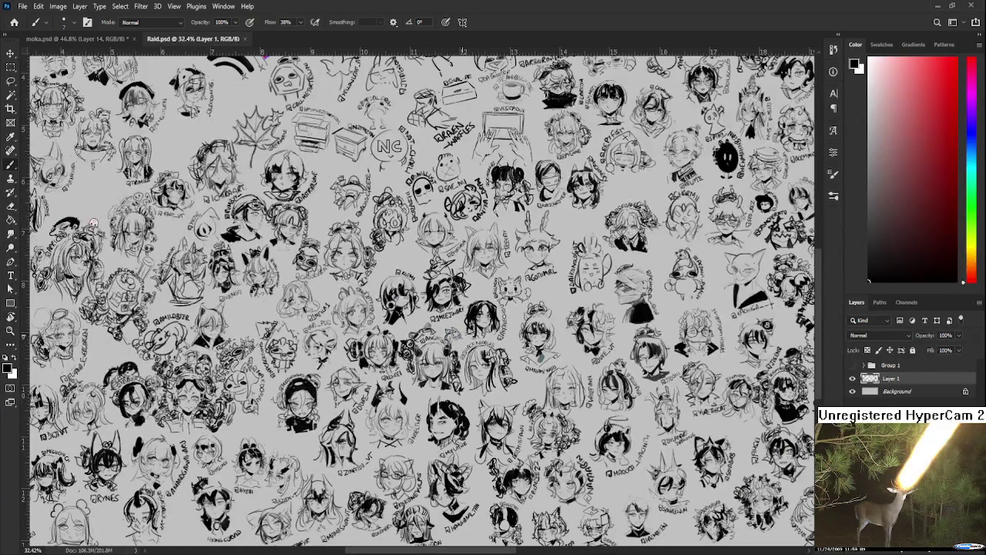
key("r")
scroll(385, 397, "down", 1)
scroll(412, 350, "down", 1)
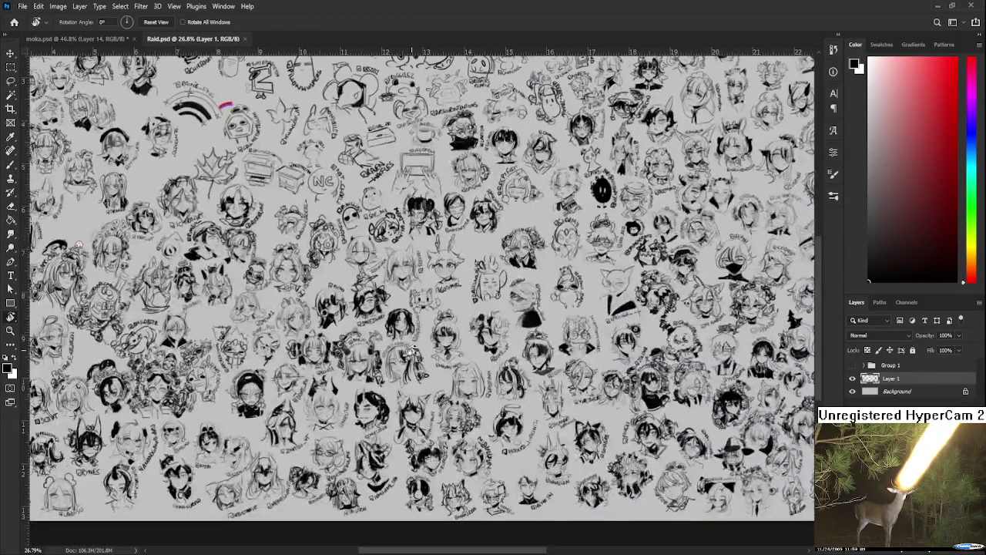
left_click(245, 38)
Zoom into moka.psd and sample the light paper grey as the brush colour
scroll(545, 379, "up", 1)
scroll(508, 386, "down", 1)
scroll(467, 393, "down", 1)
scroll(340, 444, "up", 1)
scroll(242, 295, "up", 1)
scroll(348, 323, "up", 1)
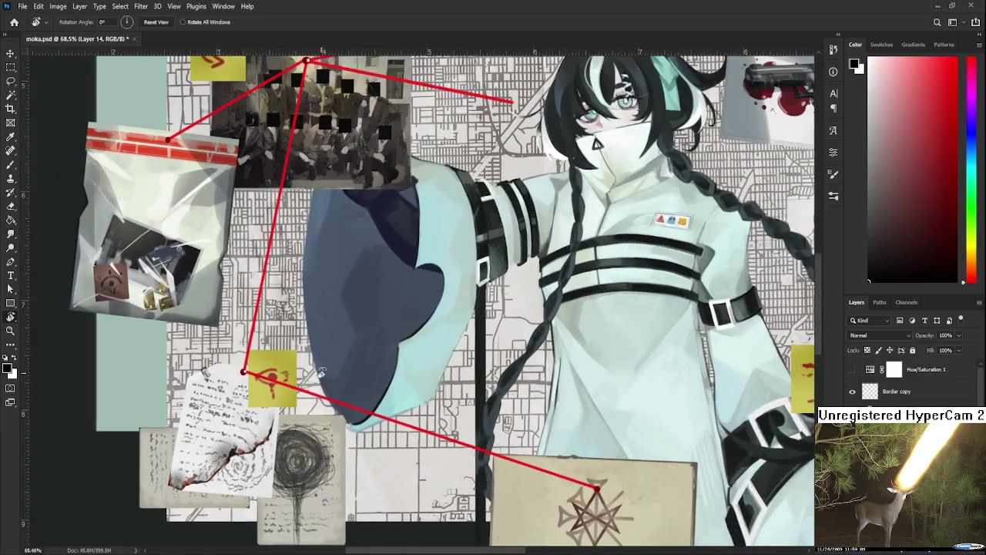
scroll(351, 312, "up", 1)
key("b")
left_click(217, 369, "alt")
scroll(478, 416, "down", 1)
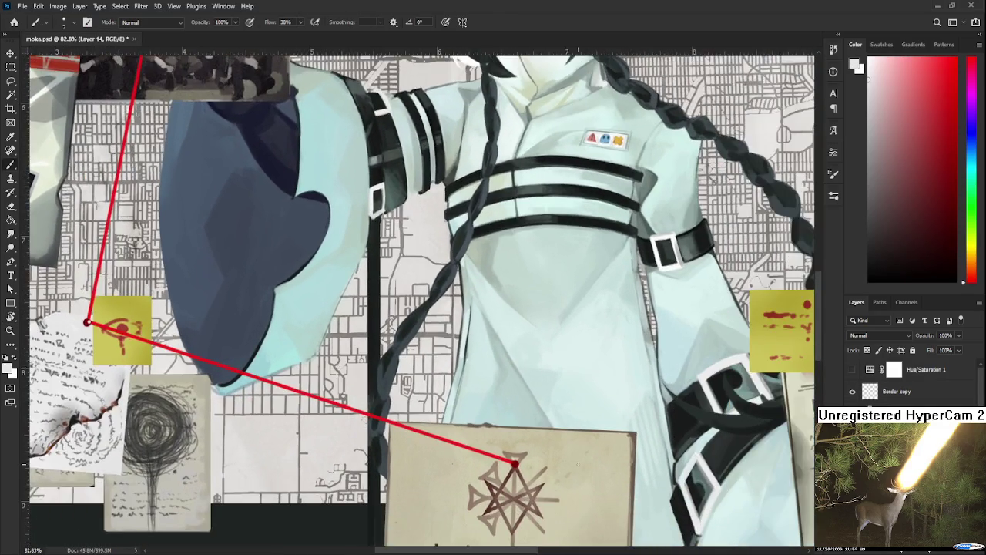
scroll(578, 464, "up", 2)
scroll(578, 464, "down", 1)
scroll(520, 387, "up", 2)
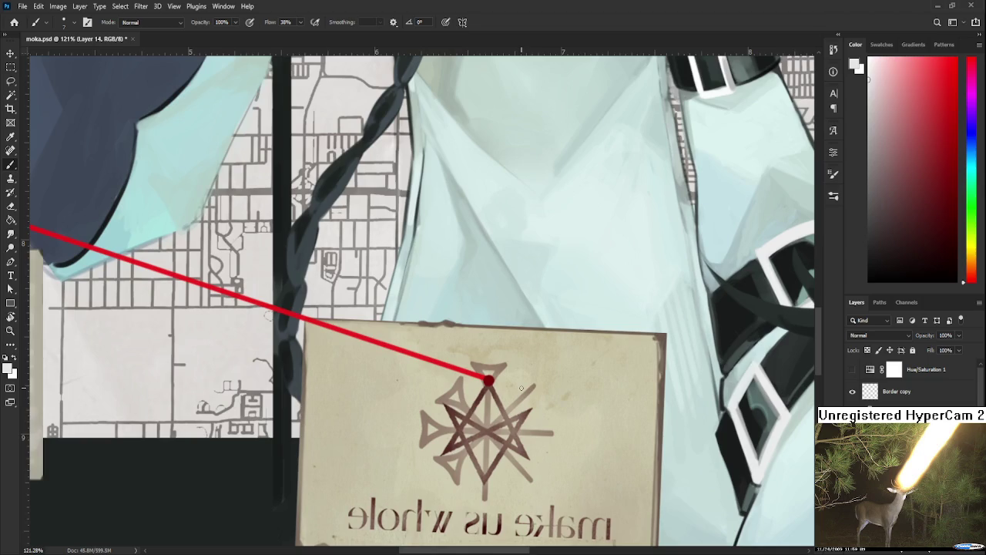
Sample the dark red of the string beside the make us whole card
left_click_drag(539, 355, 481, 350)
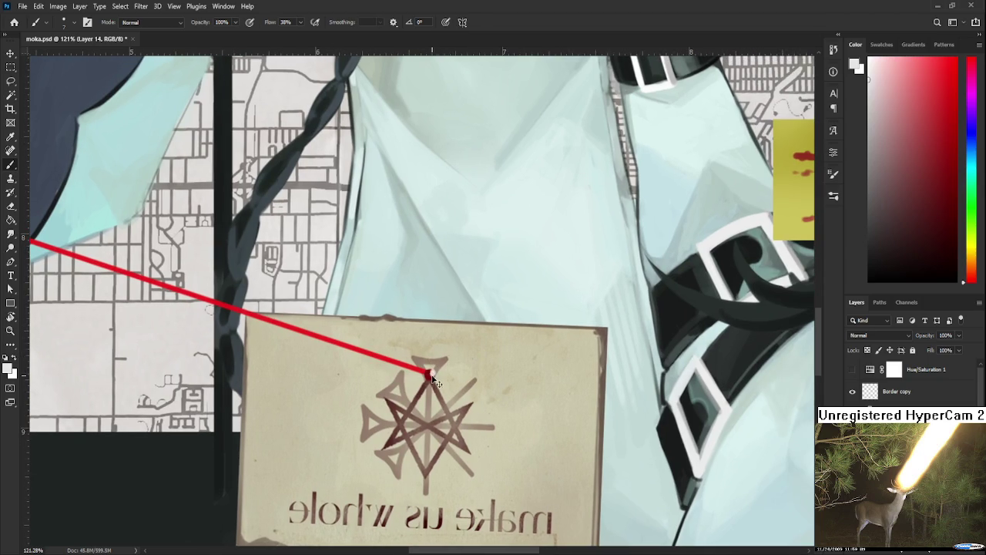
left_click(430, 374, "alt")
scroll(430, 374, "down", 3)
scroll(435, 368, "down", 2)
scroll(439, 362, "down", 1)
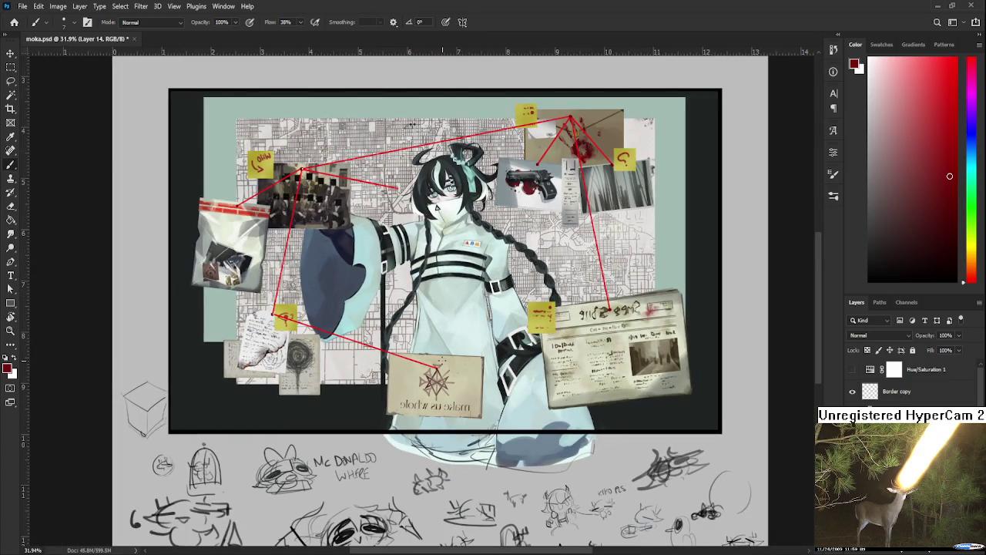
scroll(484, 267, "up", 2)
scroll(539, 308, "up", 2)
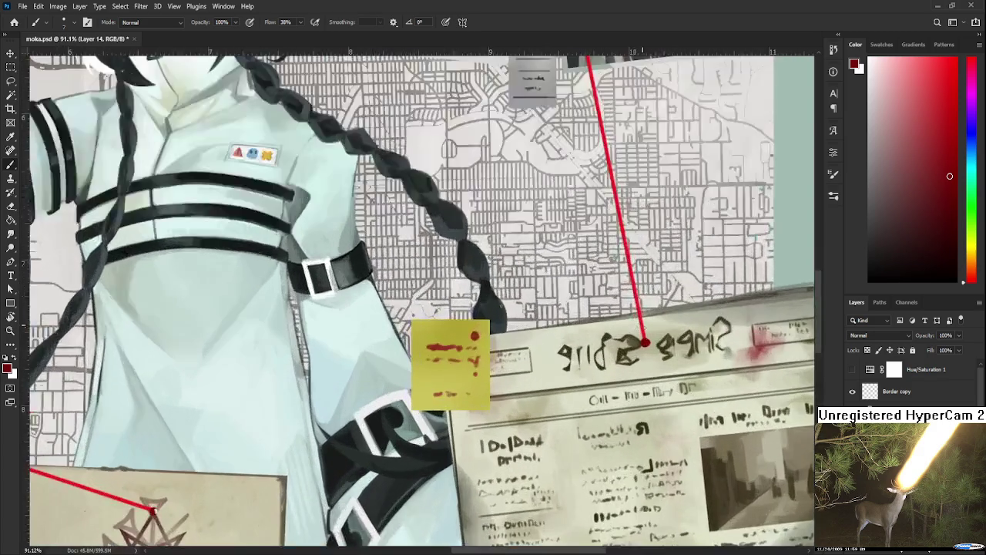
scroll(586, 331, "up", 1)
Centre the make us whole card's pin and sample its pale highlight colour
mouse_move(668, 343)
left_mouse_down()
mouse_move(557, 332)
mouse_move(712, 149)
left_mouse_up()
left_click_drag(416, 323, 592, 224)
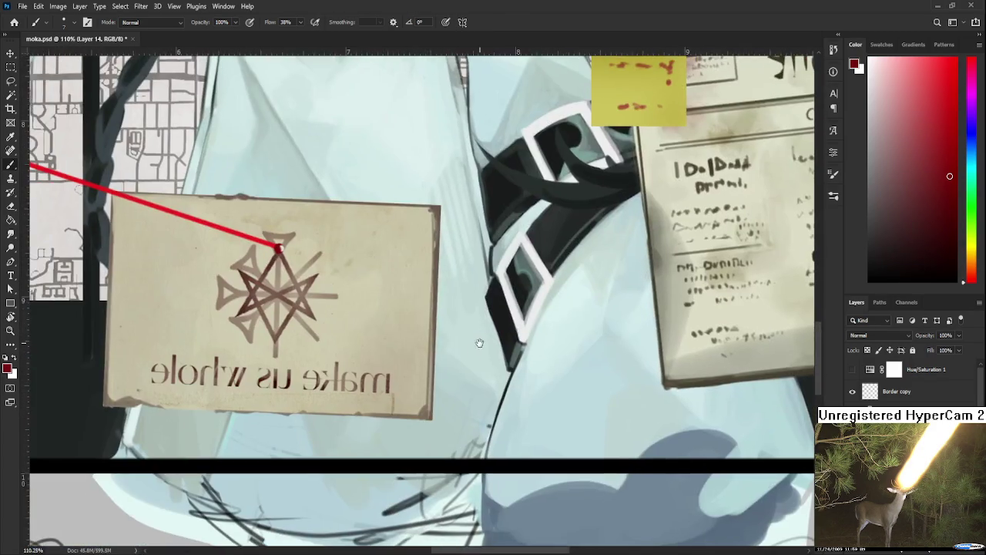
left_click_drag(302, 245, 357, 309)
left_click(335, 317, "alt")
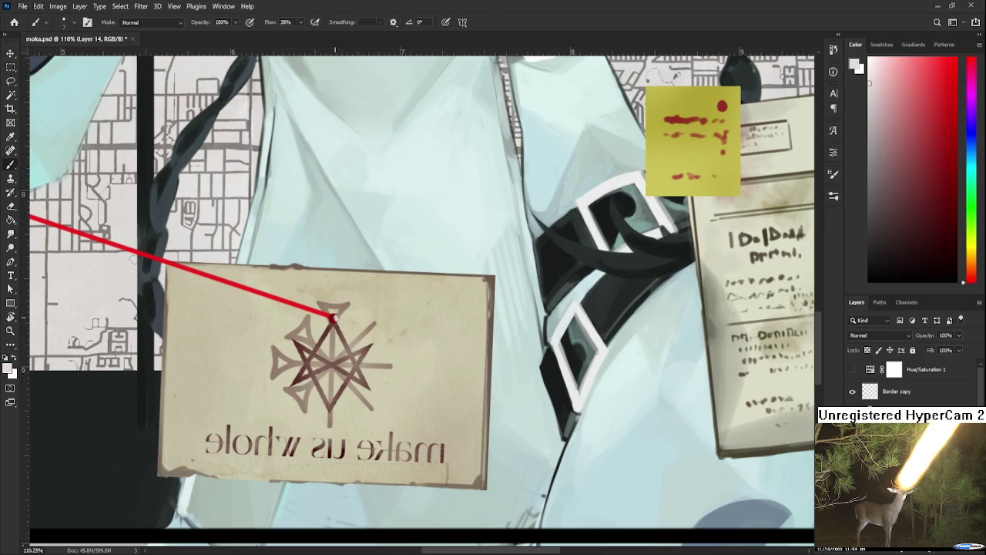
left_click(336, 318, "alt")
left_click(335, 317, "alt")
left_click(335, 316, "alt")
left_click(334, 316, "alt")
left_click(335, 316, "alt")
left_click_drag(610, 286, 149, 501)
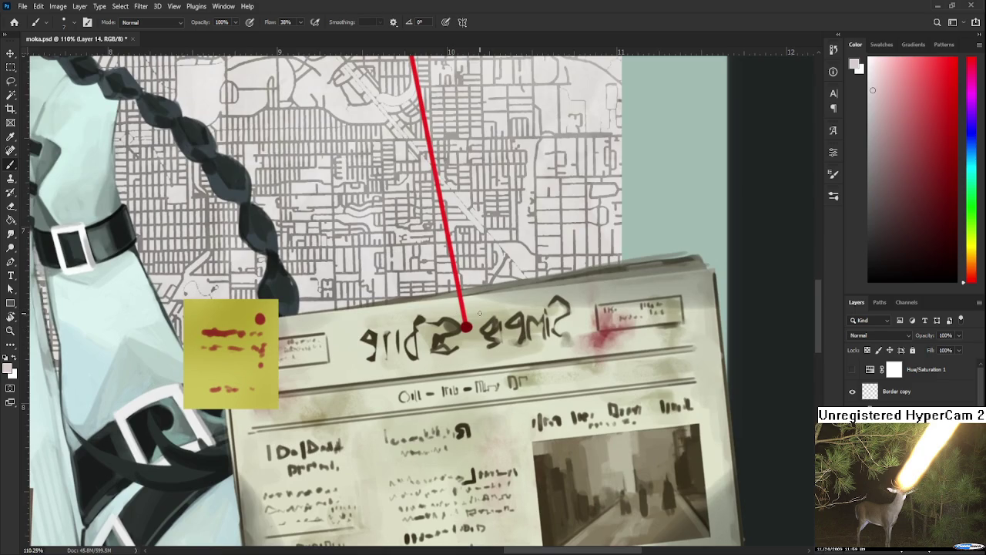
scroll(479, 313, "up", 2, "alt")
scroll(492, 290, "up", 2, "alt")
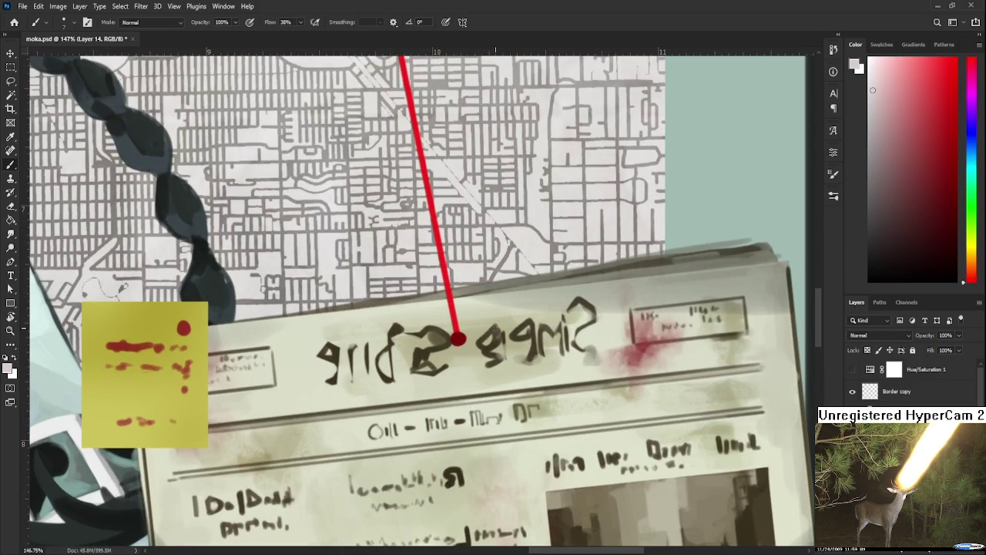
key("e")
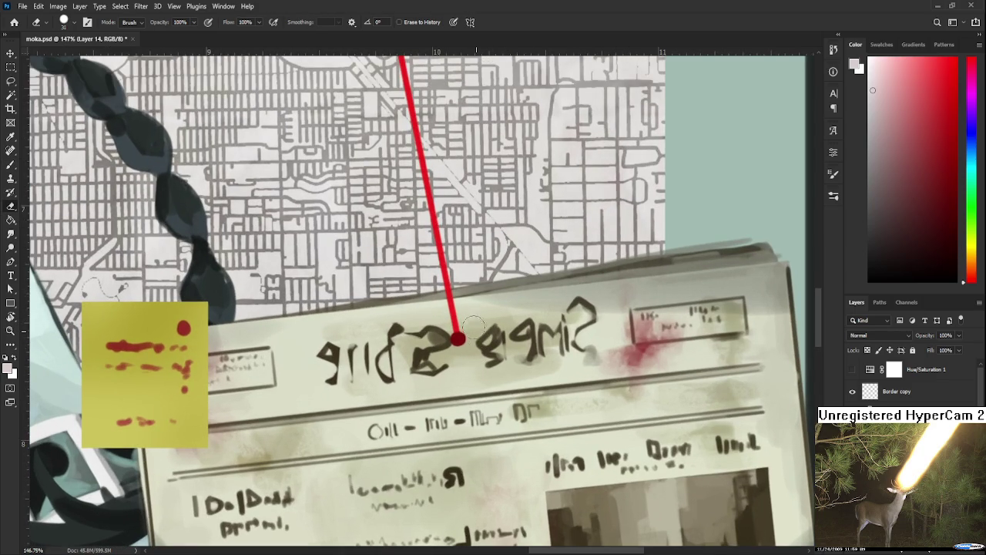
key("b")
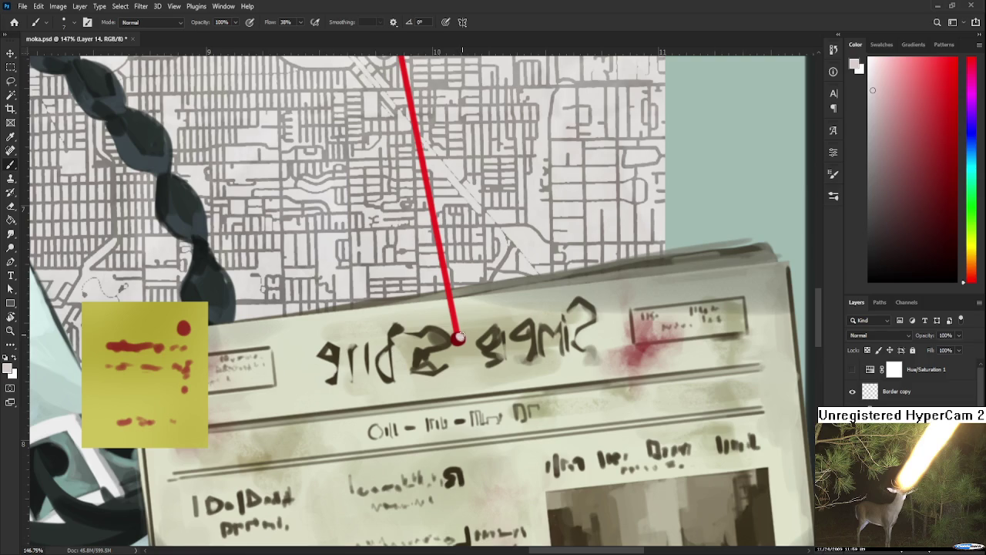
scroll(458, 337, "down", 10)
scroll(512, 228, "up", 5)
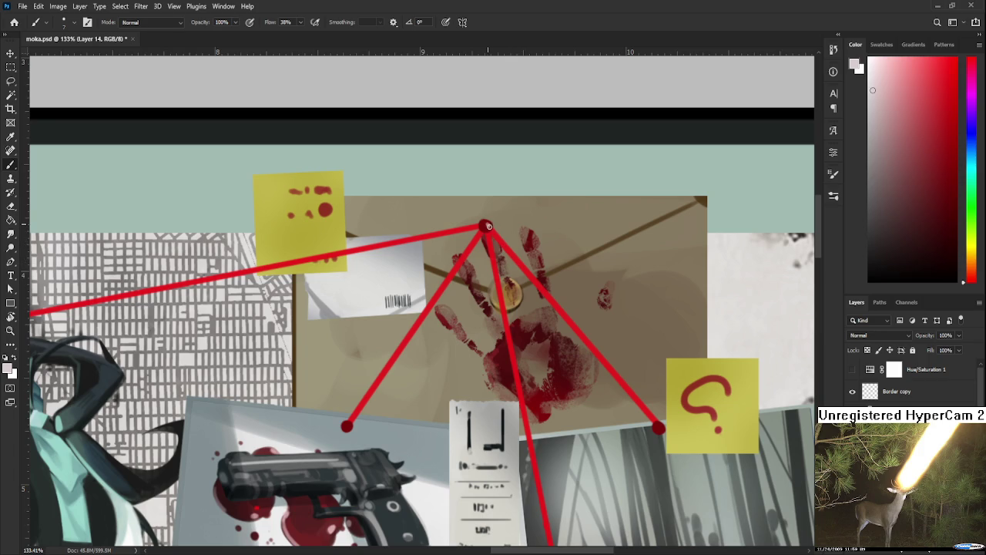
left_click_drag(443, 367, 511, 266)
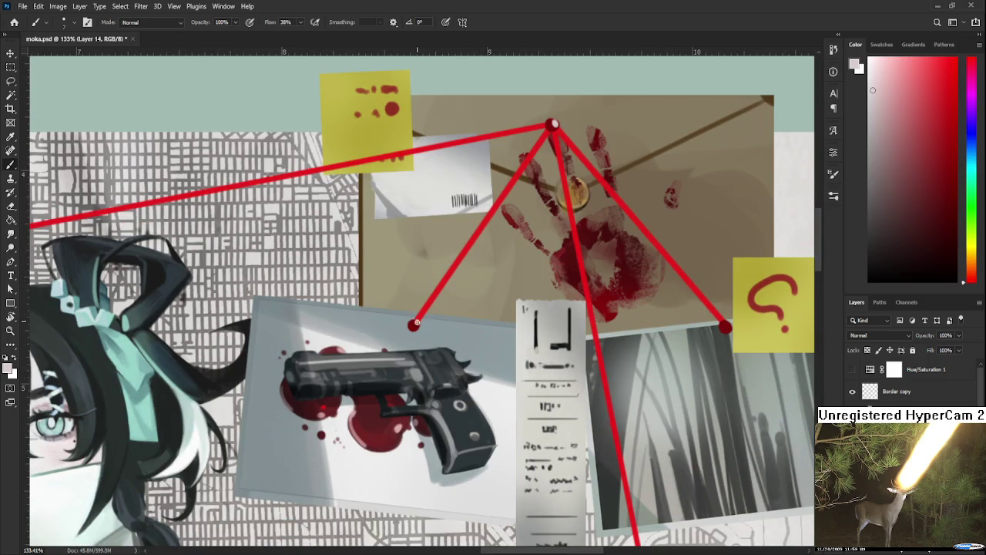
left_click_drag(682, 296, 577, 308)
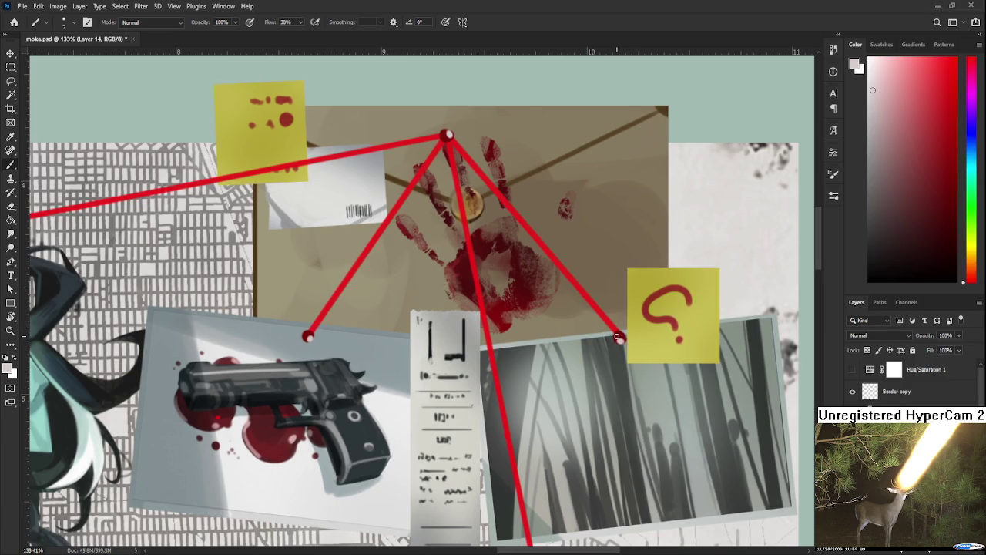
scroll(634, 333, "down", 1)
scroll(635, 334, "down", 1)
scroll(635, 334, "down", 1)
scroll(616, 335, "down", 1)
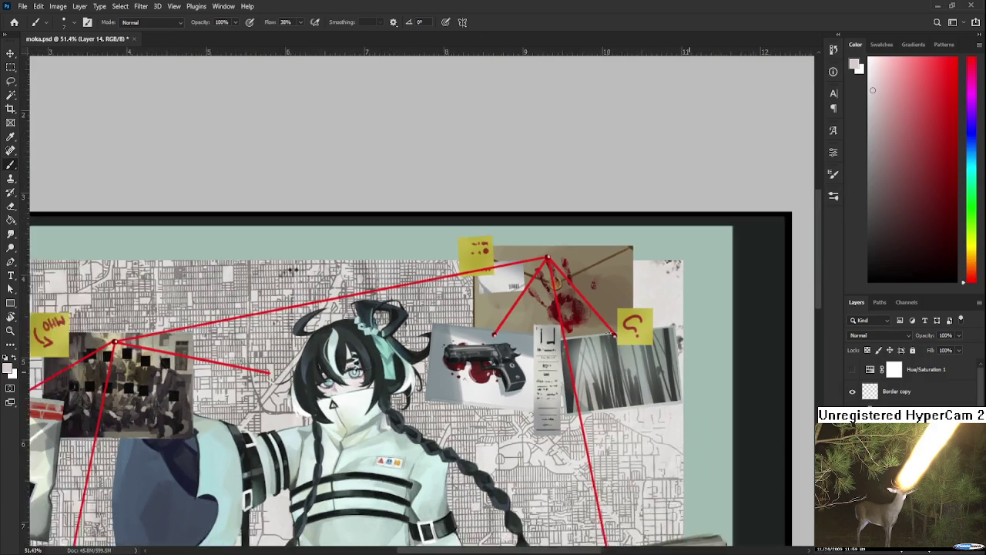
Save moka.psd with Ctrl+S
scroll(616, 335, "down", 1)
scroll(616, 335, "down", 1)
scroll(612, 332, "down", 1)
key("ctrl+s")
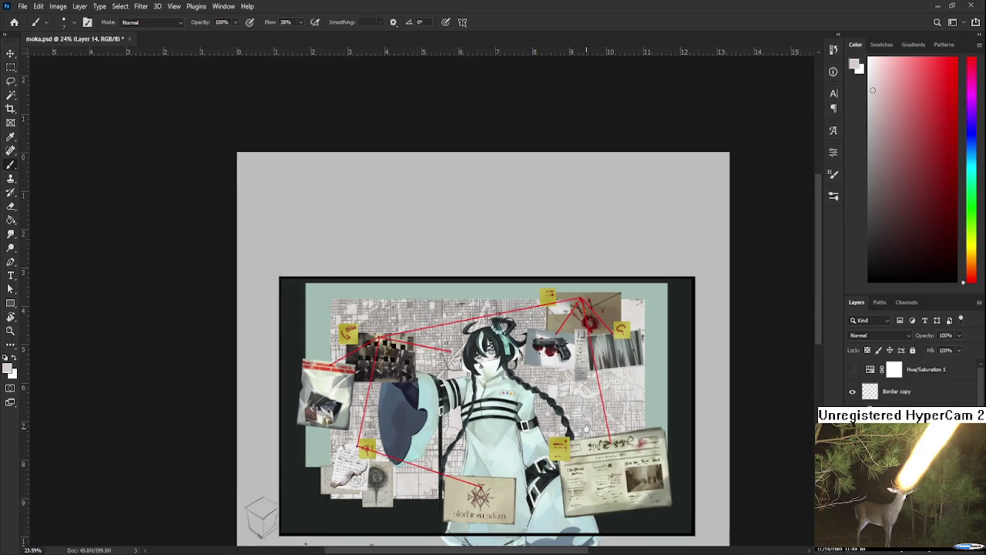
Zoom and pan around to review the whole evidence-board composition
scroll(608, 331, "down", 2)
scroll(574, 320, "up", 1)
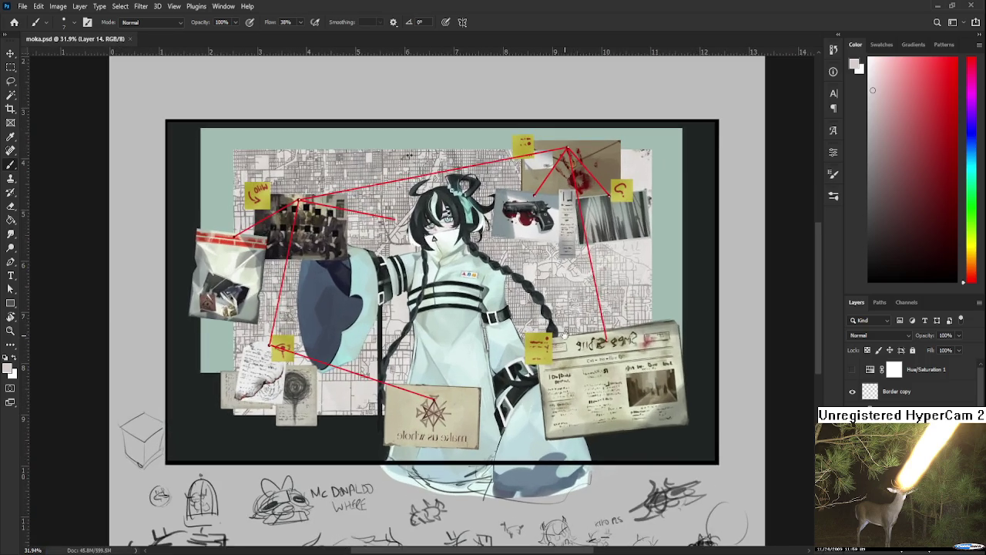
scroll(570, 331, "up", 1)
scroll(566, 354, "up", 1)
scroll(562, 379, "up", 1)
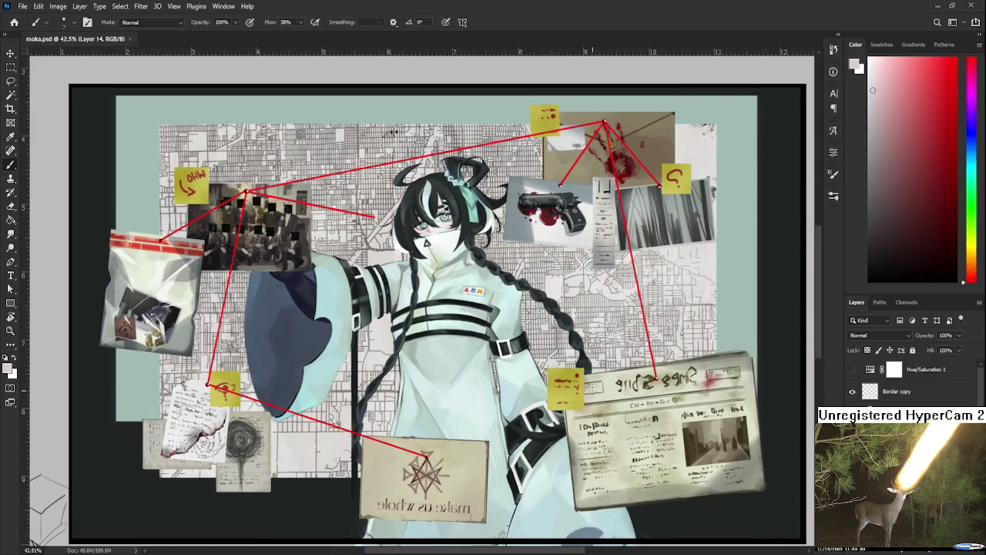
scroll(567, 386, "down", 2)
scroll(597, 397, "up", 1)
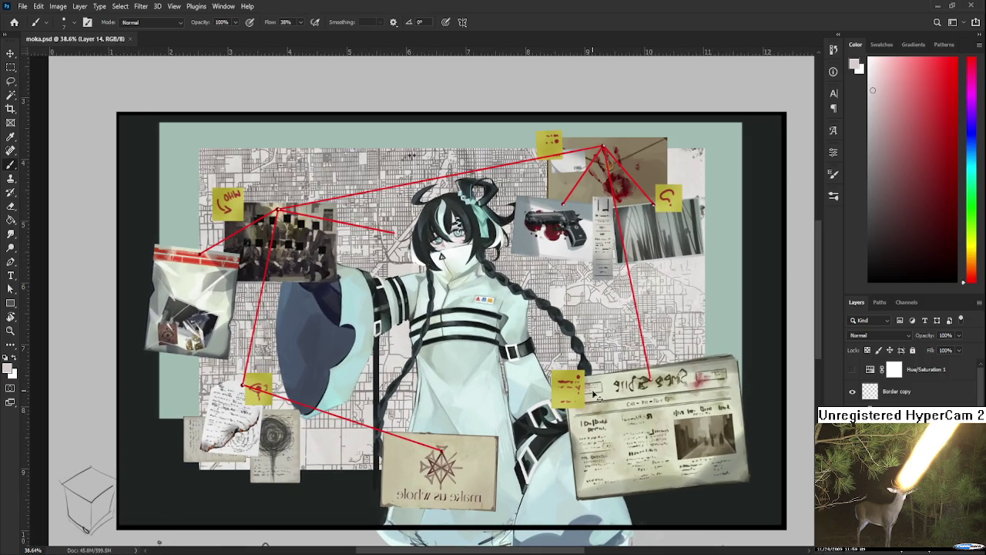
left_click_drag(514, 412, 533, 406)
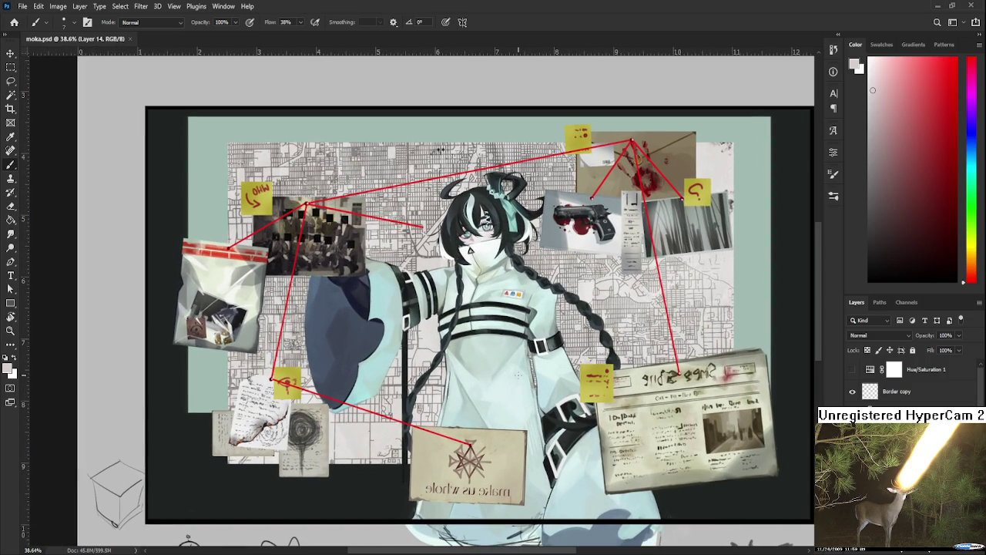
scroll(518, 375, "up", 1)
scroll(518, 375, "down", 1)
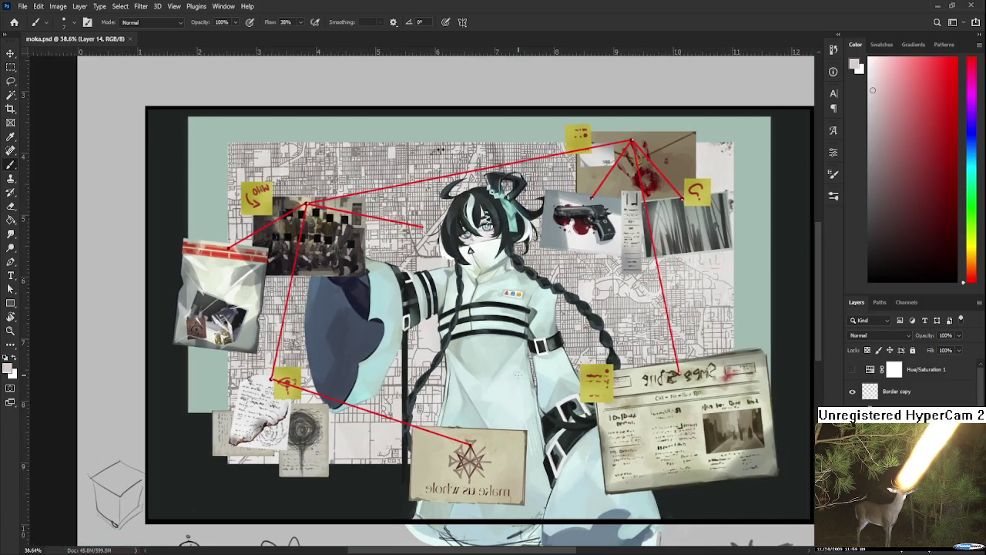
scroll(522, 381, "down", 1)
scroll(501, 385, "up", 1)
scroll(483, 389, "down", 1)
left_click_drag(483, 389, 506, 406)
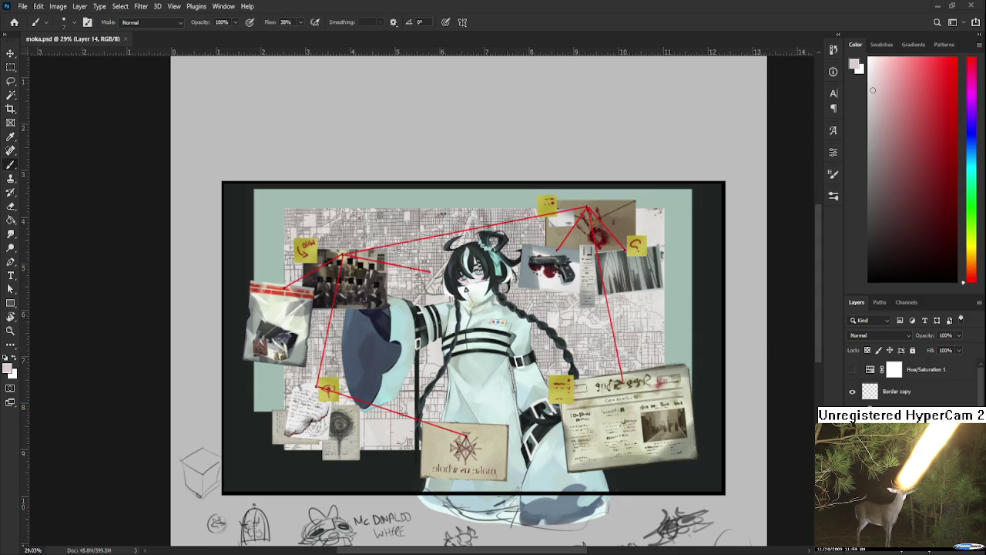
scroll(484, 368, "up", 2)
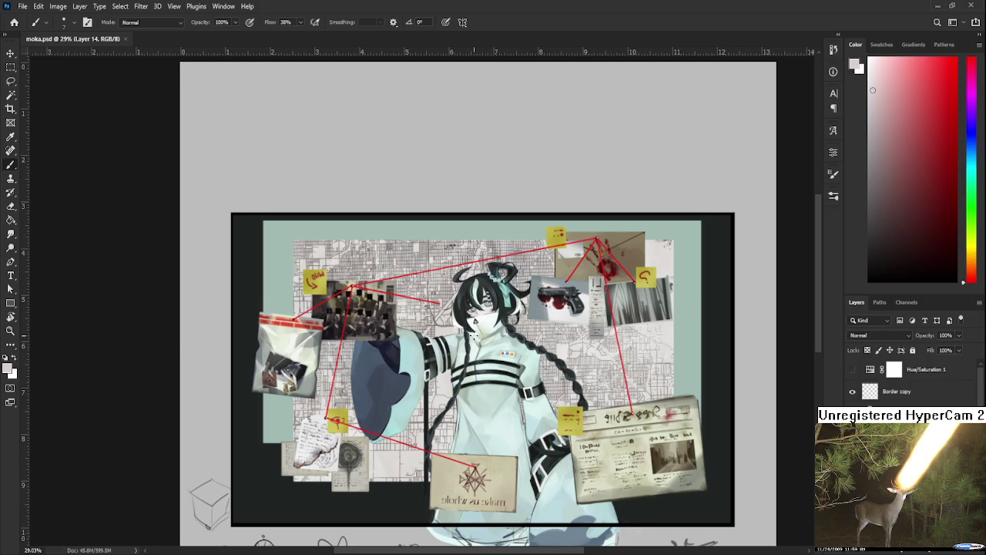
scroll(472, 333, "down", 1)
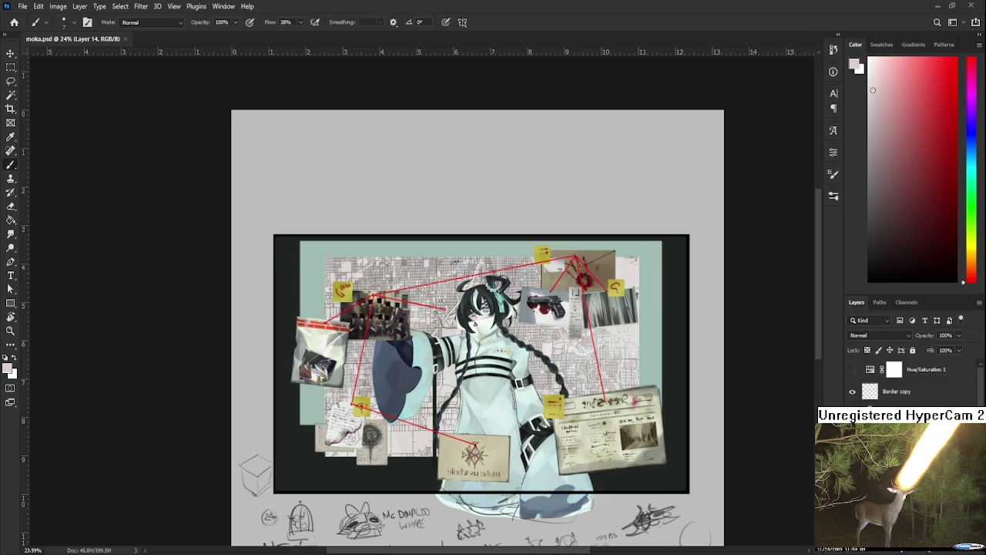
scroll(629, 346, "up", 2)
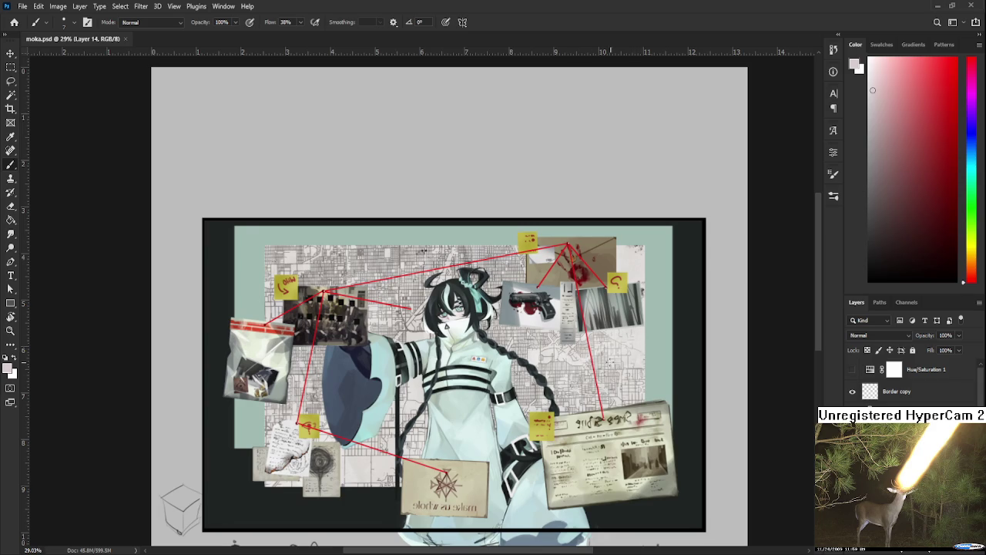
scroll(611, 371, "left", 2)
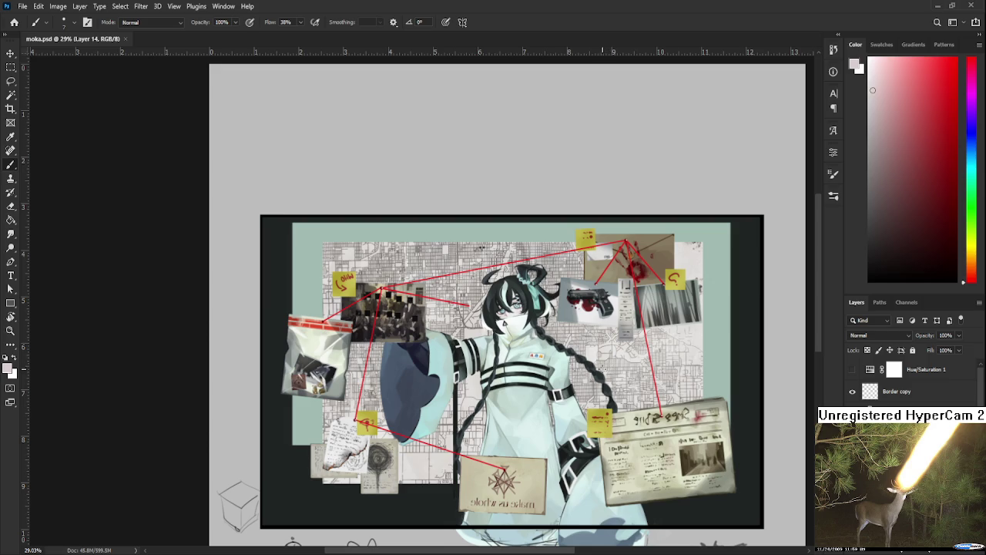
scroll(484, 328, "up", 1)
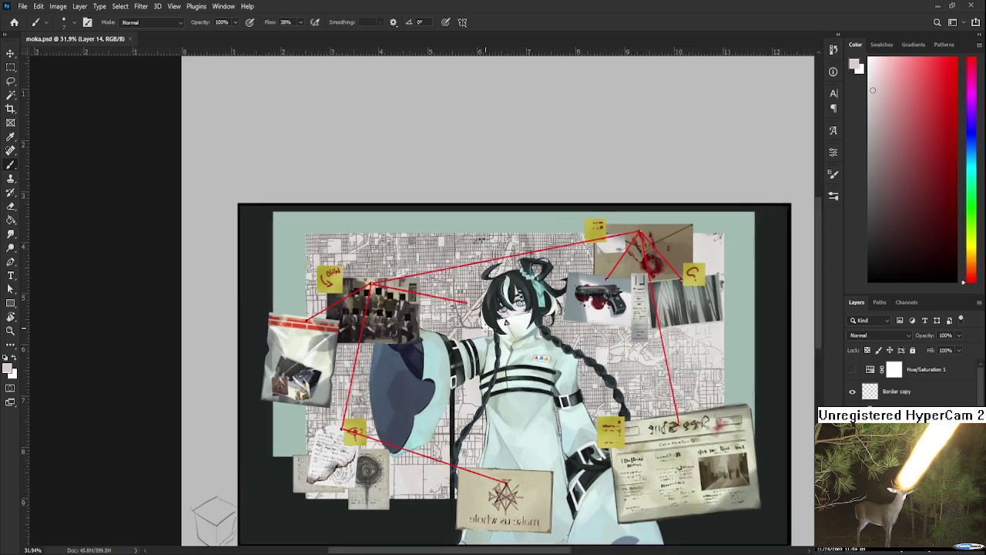
scroll(483, 328, "up", 1)
scroll(484, 328, "up", 2)
scroll(484, 329, "up", 1)
scroll(484, 328, "down", 2)
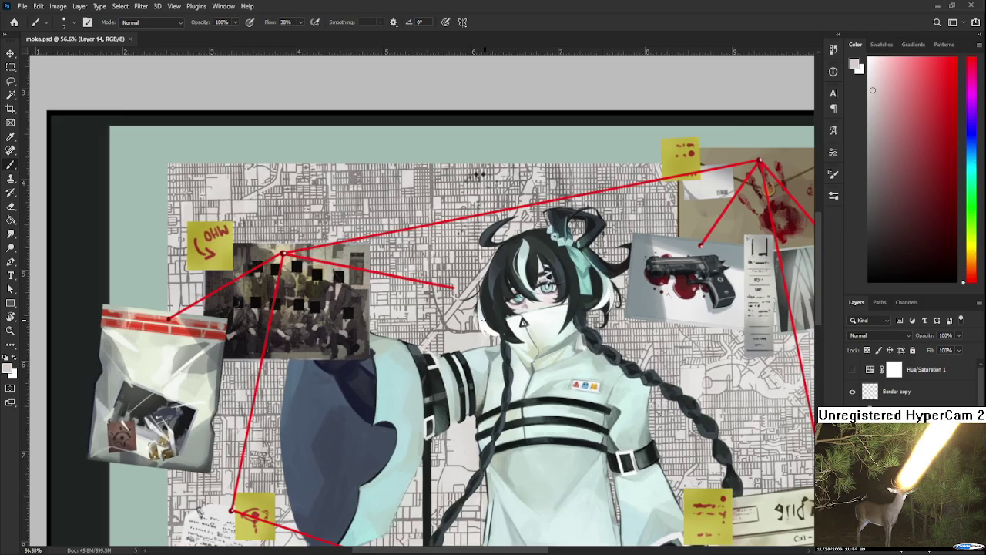
scroll(484, 328, "down", 1)
scroll(481, 335, "down", 1)
scroll(482, 332, "down", 2)
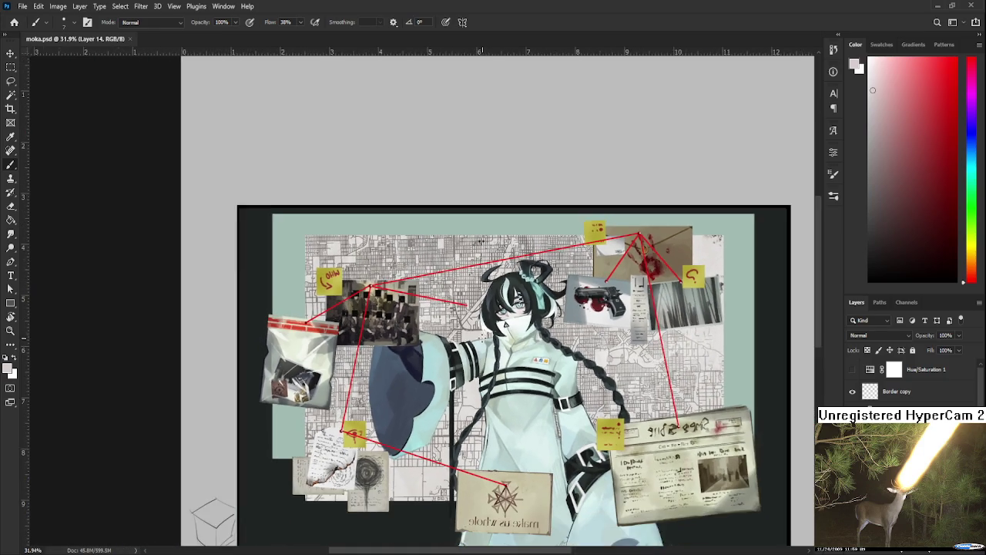
scroll(485, 316, "down", 1)
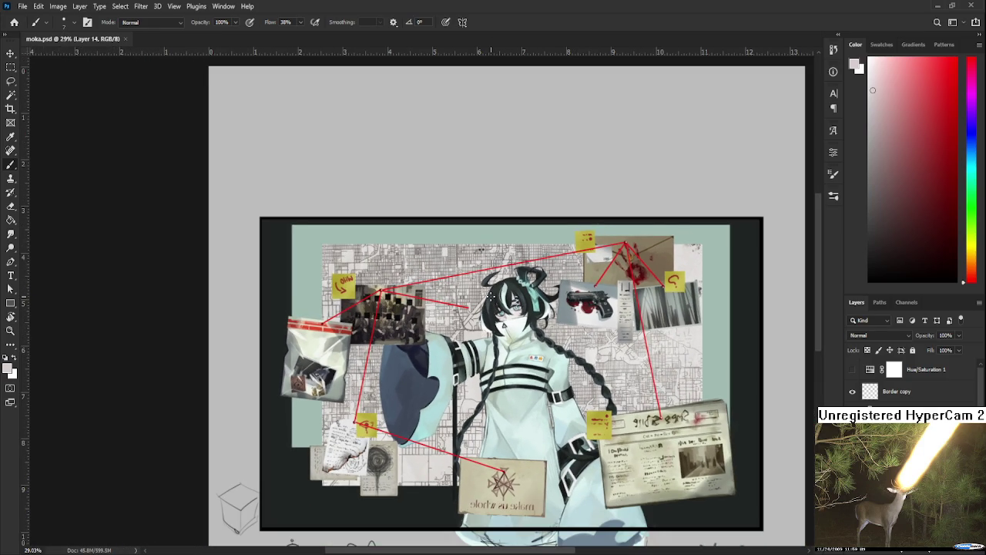
scroll(490, 297, "up", 1)
scroll(491, 297, "up", 1)
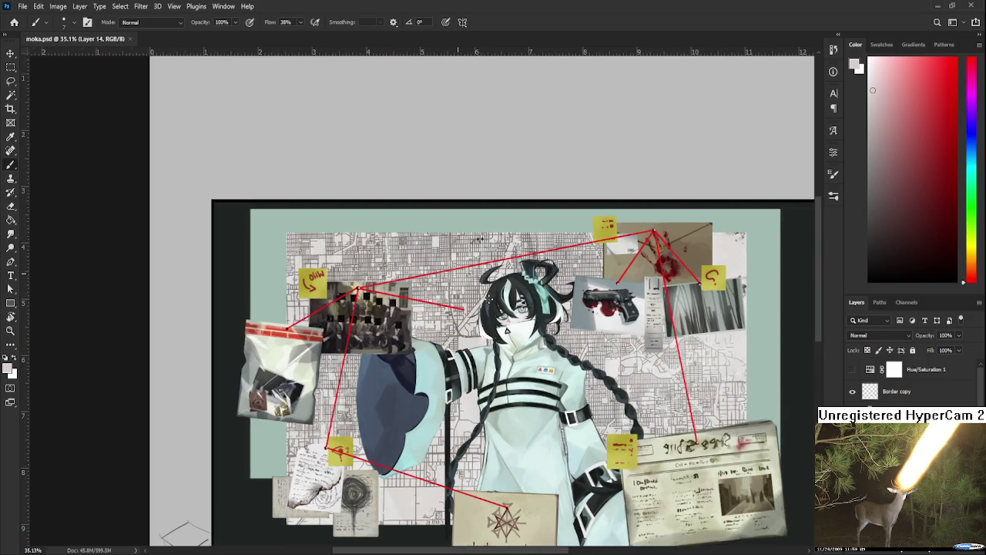
left_click_drag(535, 385, 491, 315)
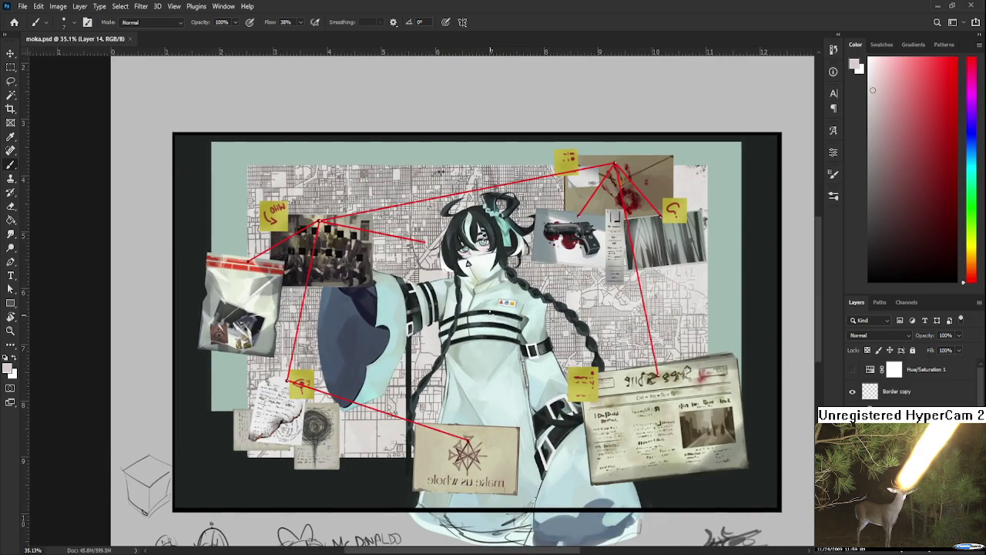
scroll(486, 291, "down", 2)
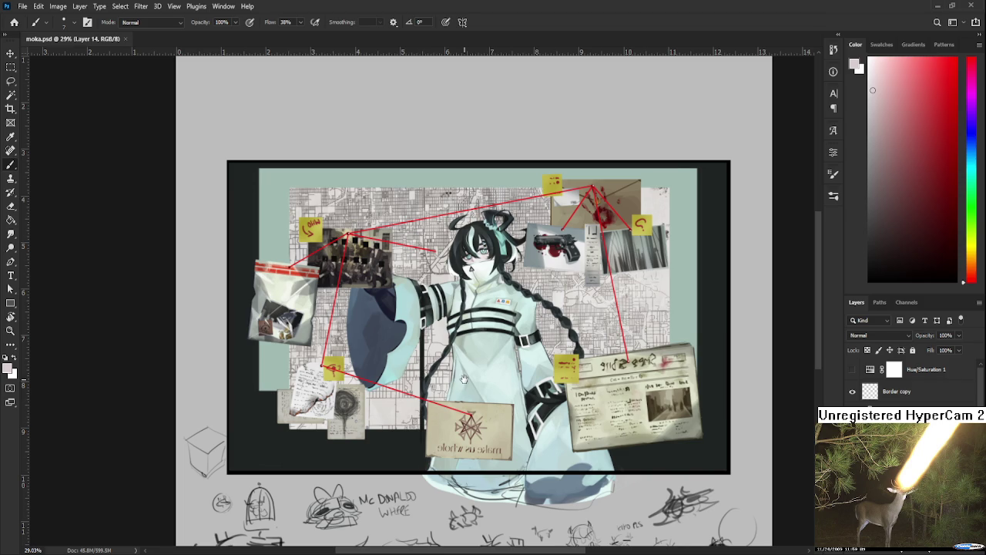
left_click_drag(464, 379, 463, 400)
scroll(462, 400, "up", 2)
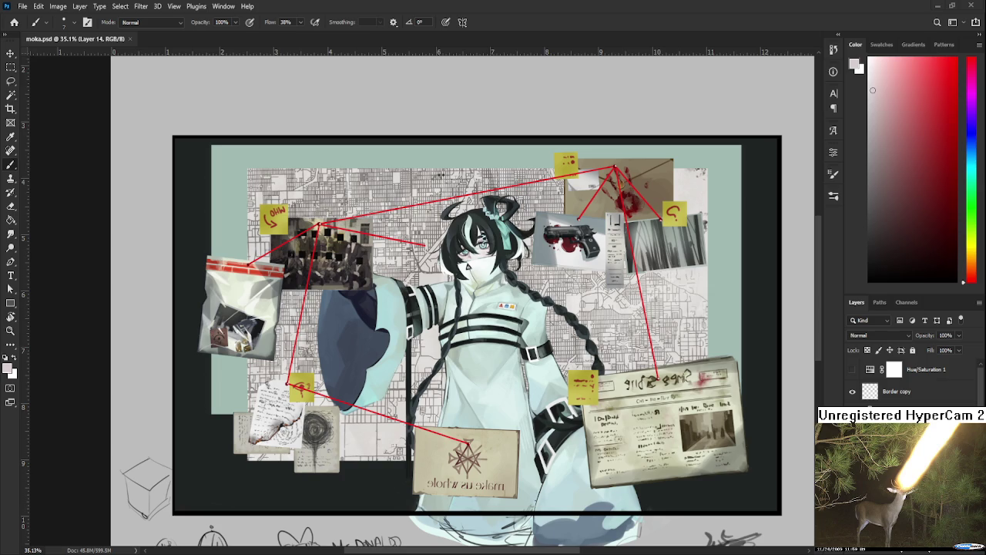
scroll(467, 267, "up", 3)
scroll(493, 408, "down", 3)
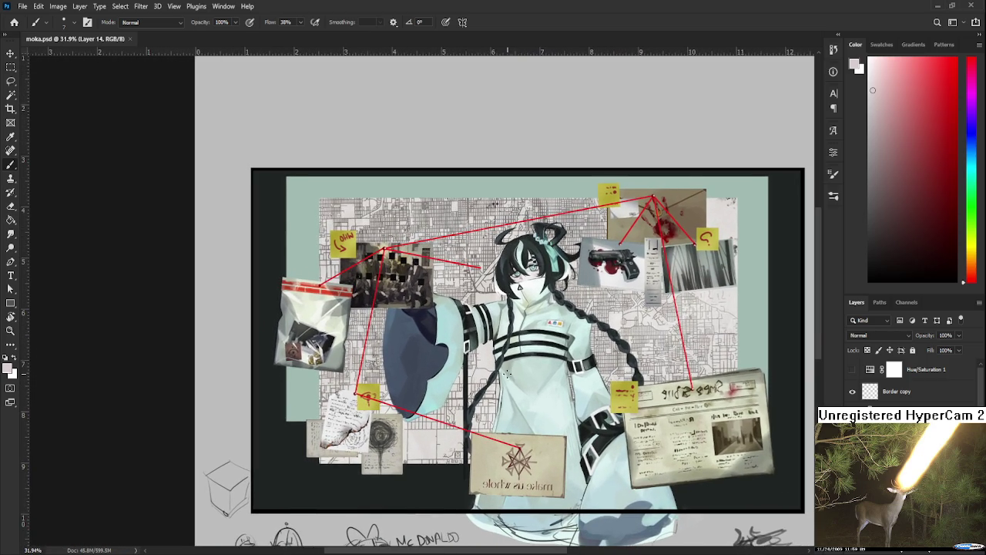
scroll(508, 373, "up", 1)
scroll(500, 362, "down", 2)
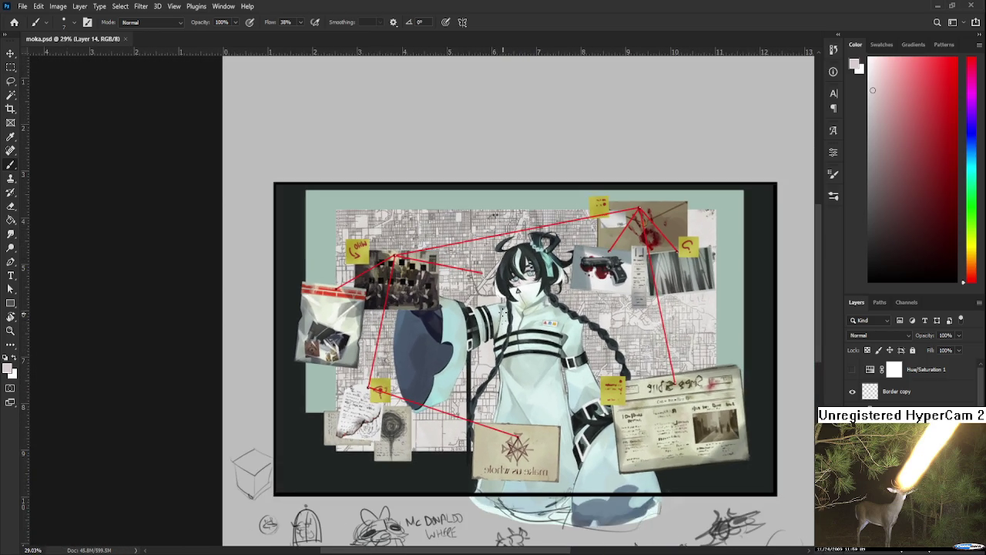
scroll(503, 311, "up", 3)
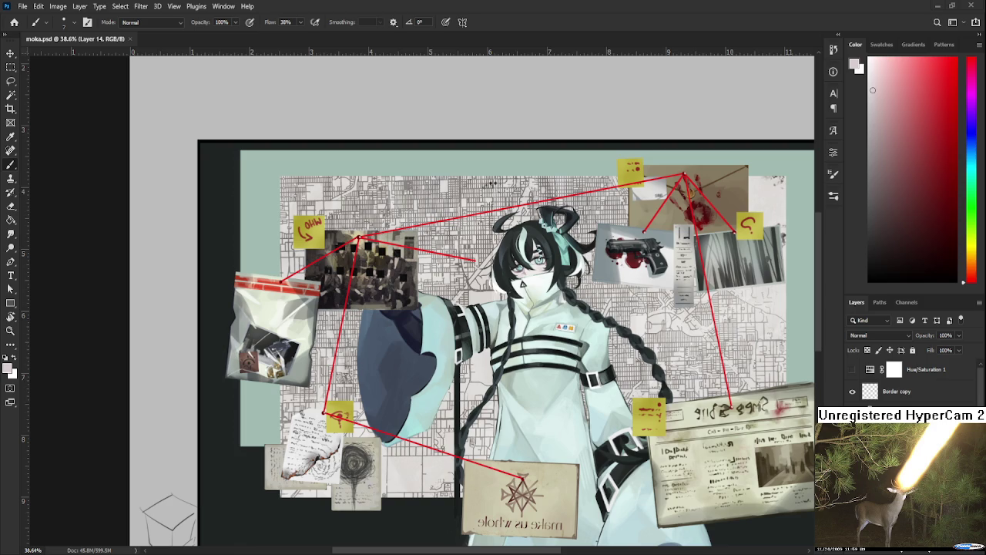
left_click_drag(564, 333, 550, 335)
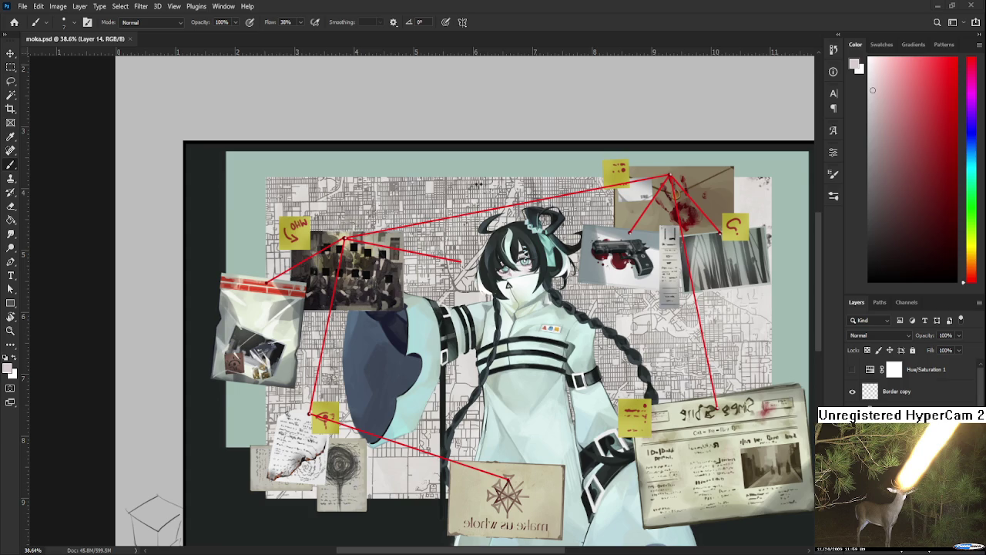
scroll(485, 420, "down", 1)
scroll(485, 420, "down", 2)
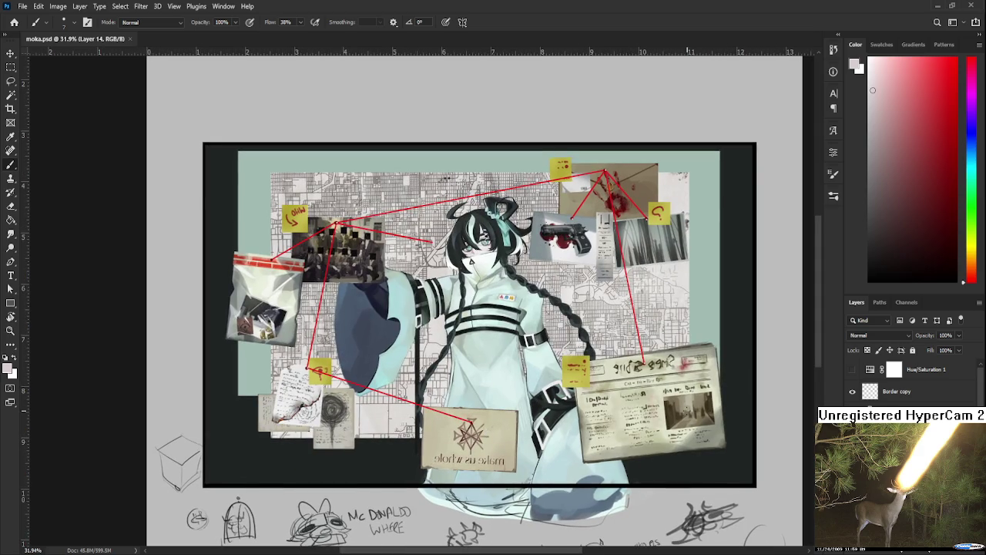
scroll(909, 381, "down", 3)
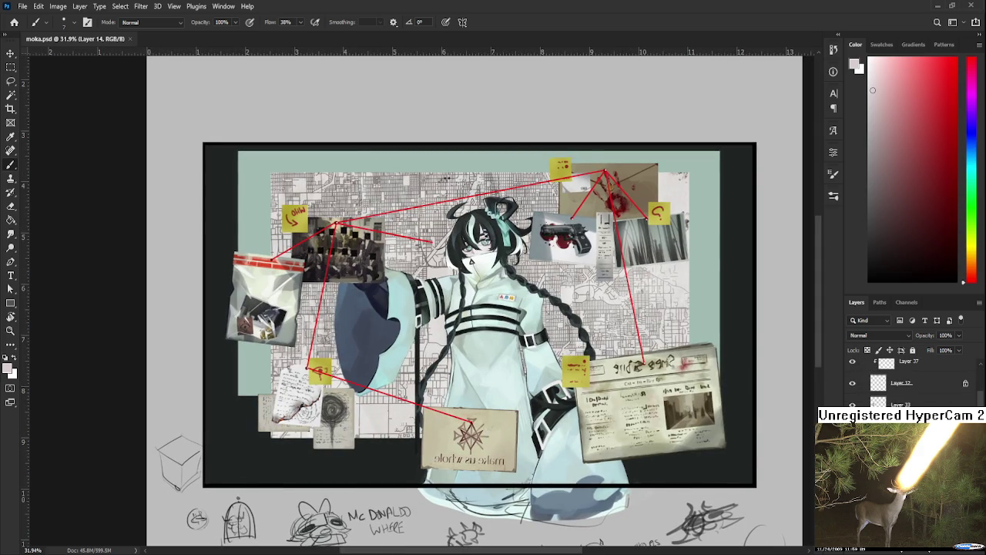
scroll(909, 381, "down", 1)
scroll(909, 381, "down", 2)
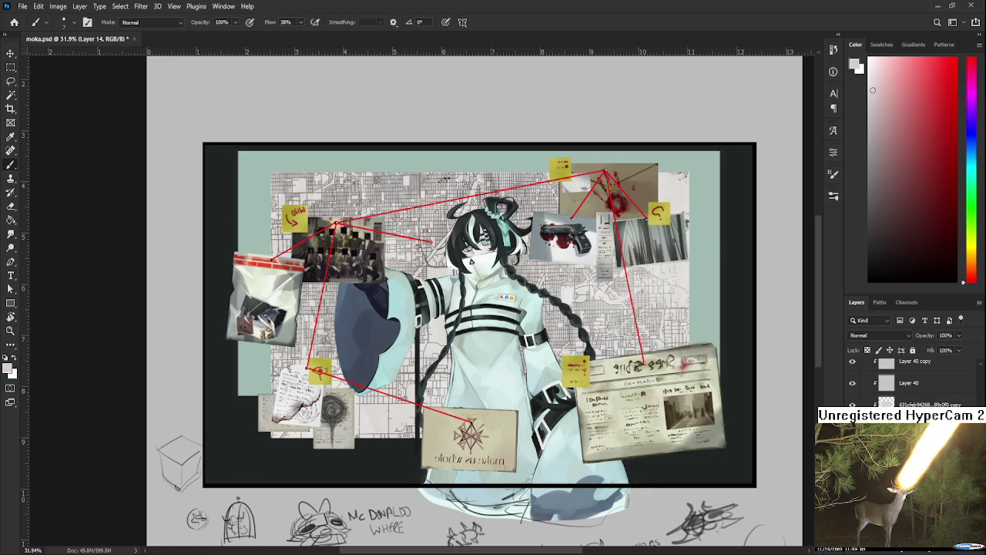
left_click_drag(462, 308, 505, 328)
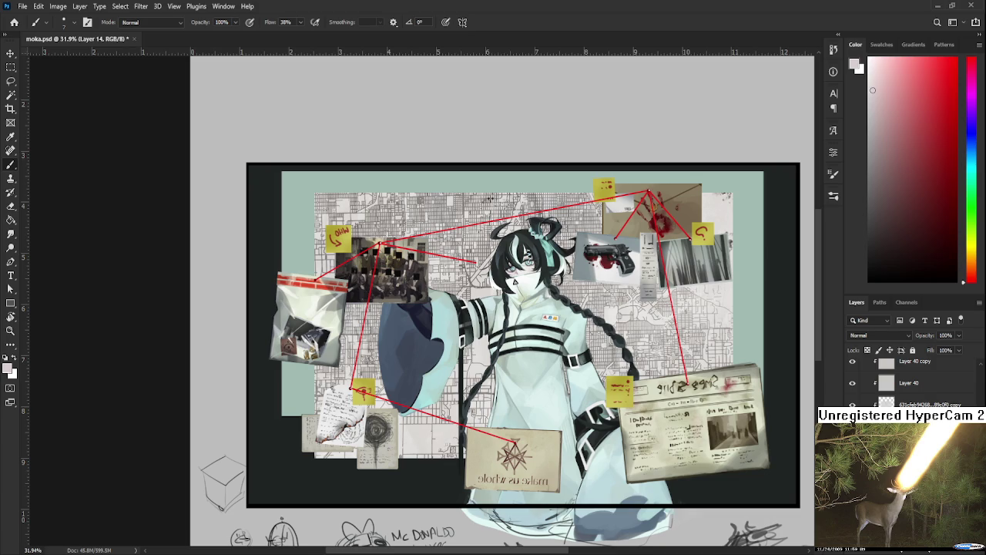
scroll(908, 382, "down", 5)
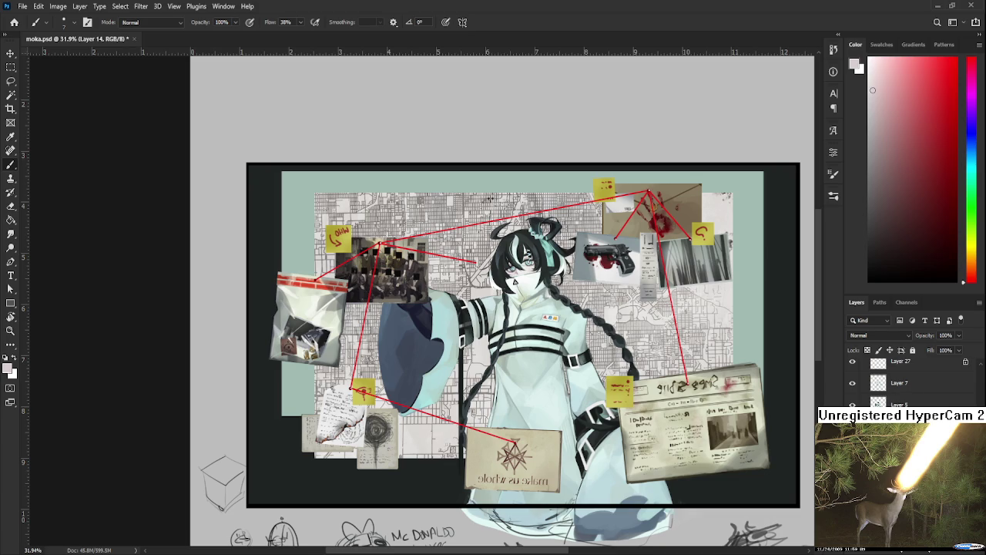
Choose a dark blue-grey paint colour and enlarge the brush for broad strokes
scroll(908, 382, "up", 3)
scroll(909, 382, "down", 2)
left_click_drag(266, 426, 243, 423)
left_click(267, 401, "alt")
left_click_drag(308, 356, 254, 343)
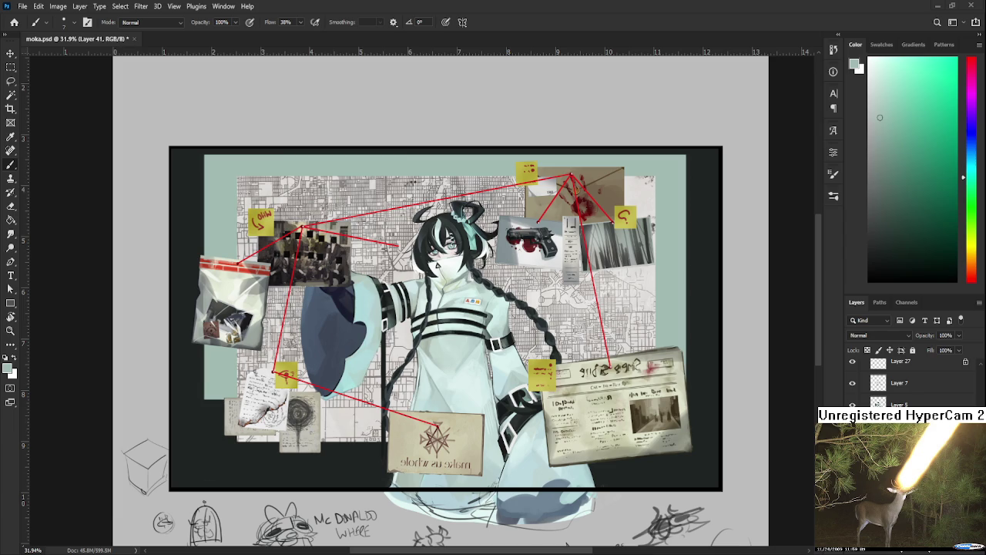
left_click(896, 177)
left_click_drag(962, 174, 963, 146)
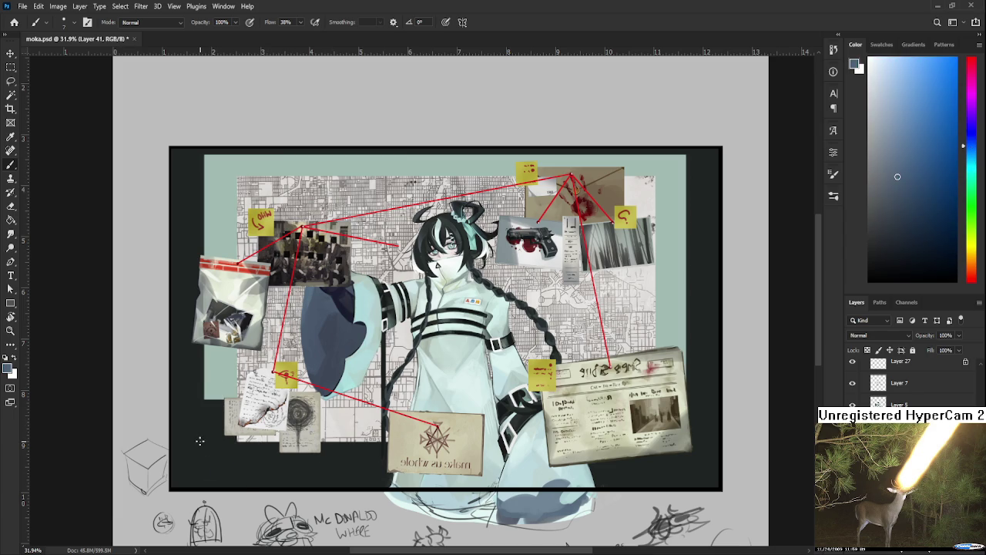
key("bracketright")
key("bracketright")
key("bracketright")
Paint large blue-grey shadow blobs across the board's lower left
left_click_drag(176, 409, 199, 449)
key("ctrl+z")
left_click_drag(223, 455, 161, 481)
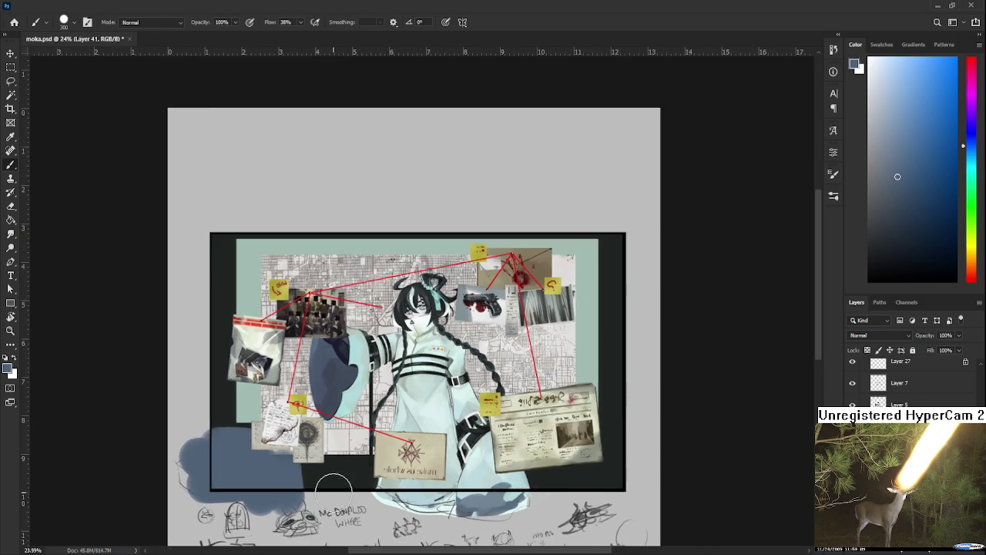
scroll(330, 489, "down", 3)
scroll(347, 412, "up", 2)
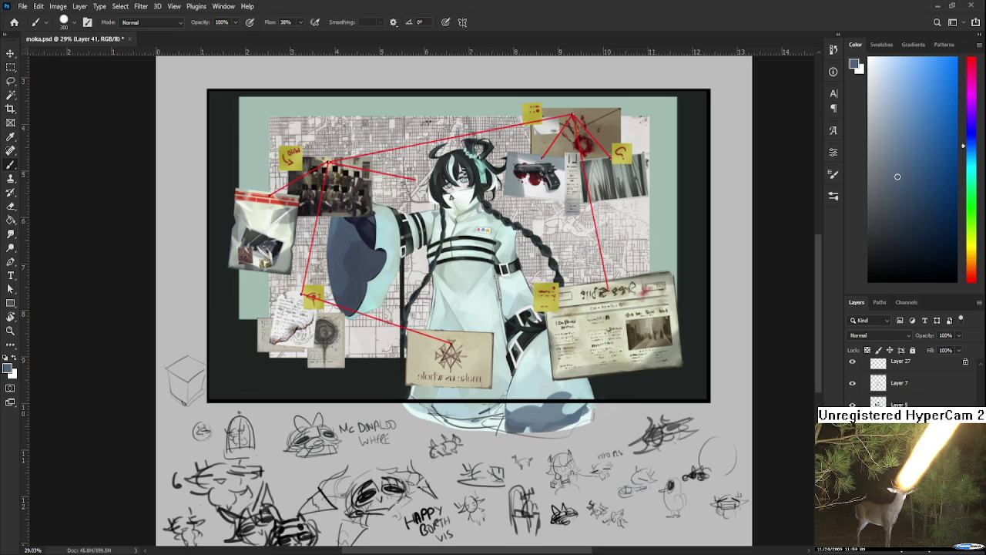
scroll(416, 308, "down", 2)
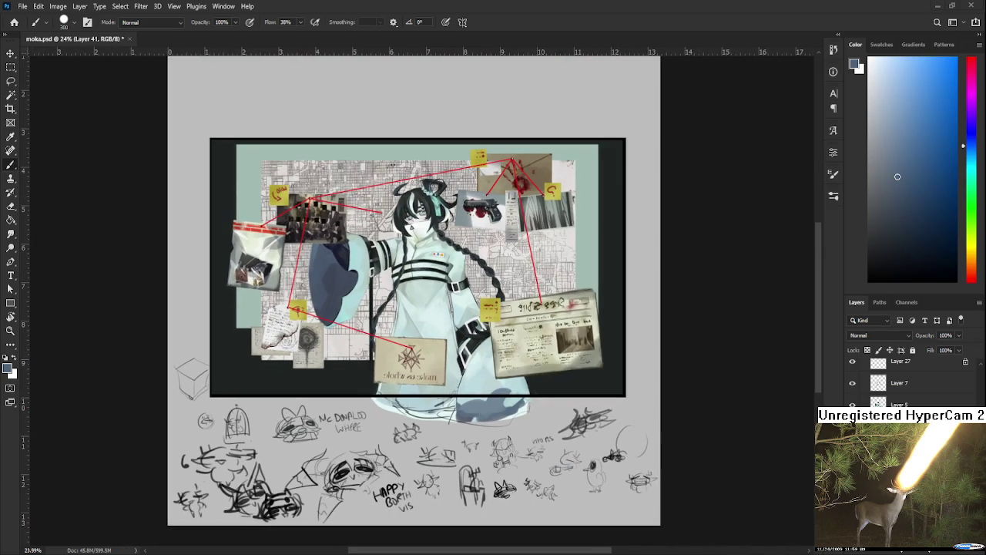
mouse_move(223, 386)
left_mouse_down()
mouse_move(226, 333)
mouse_move(224, 370)
mouse_move(321, 387)
mouse_move(305, 424)
left_mouse_up()
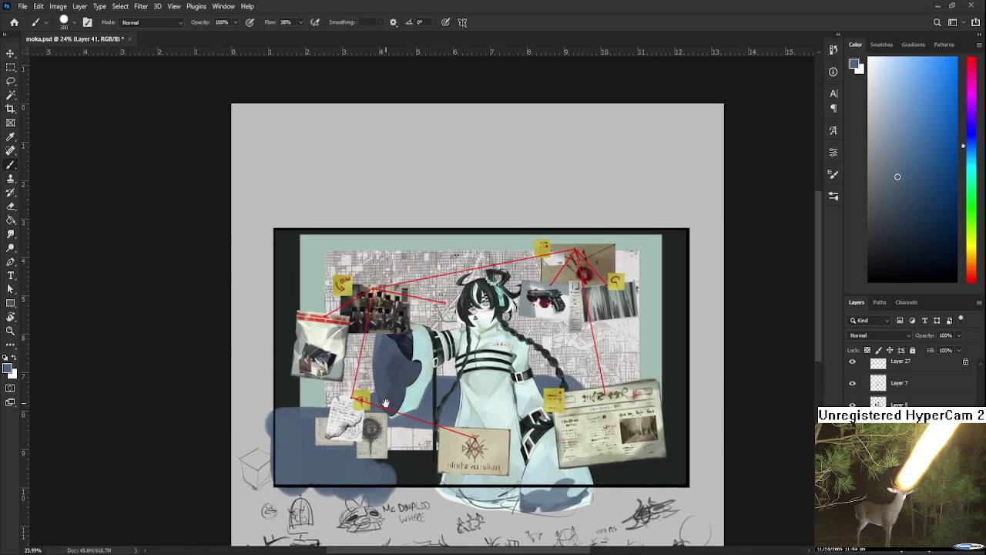
Paint a blue-grey shadow left of the plastic bag, then reduce the brush size
left_click_drag(331, 339, 410, 393)
left_click_drag(273, 312, 291, 376)
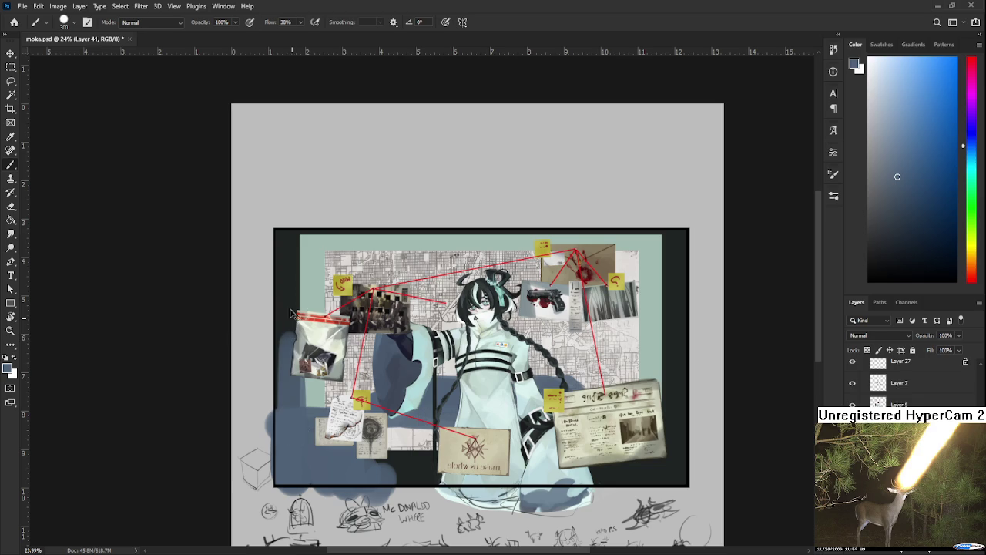
key("ctrl+z")
mouse_move(285, 397)
left_mouse_down()
mouse_move(284, 357)
mouse_move(297, 368)
left_mouse_up()
key("bracketleft")
key("bracketleft")
key("bracketleft")
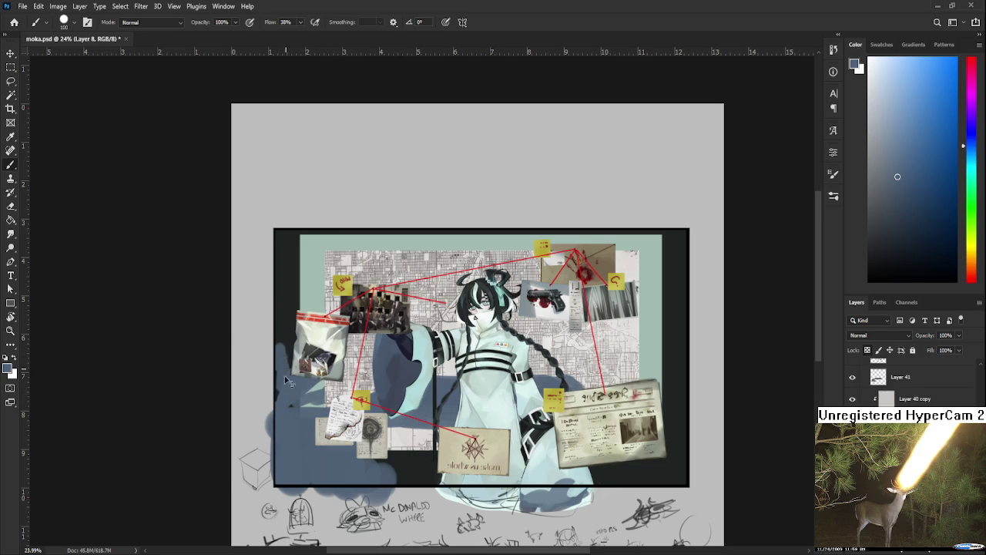
Erase the blue-grey paint left of the plastic bag and near the lower-left panel
mouse_move(424, 379)
left_mouse_down()
mouse_move(342, 370)
mouse_move(373, 434)
left_mouse_up()
key("e")
left_click_drag(253, 403, 252, 462)
left_click_drag(327, 516, 347, 532)
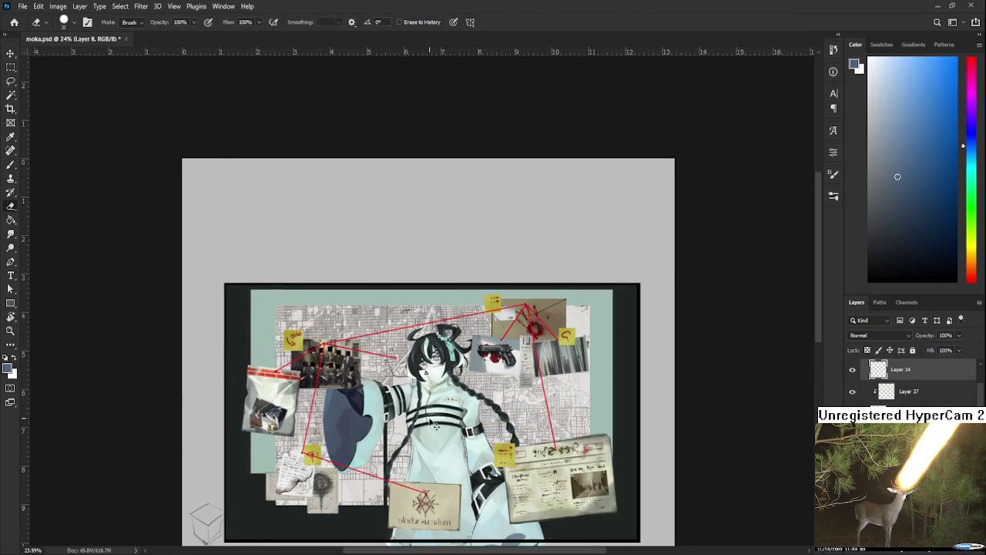
Make Layer 14, then Layer 41, the active layer and return to the Brush
left_click(435, 426, "ctrl")
scroll(436, 426, "down", 2)
scroll(435, 426, "up", 1)
scroll(913, 381, "up", 3)
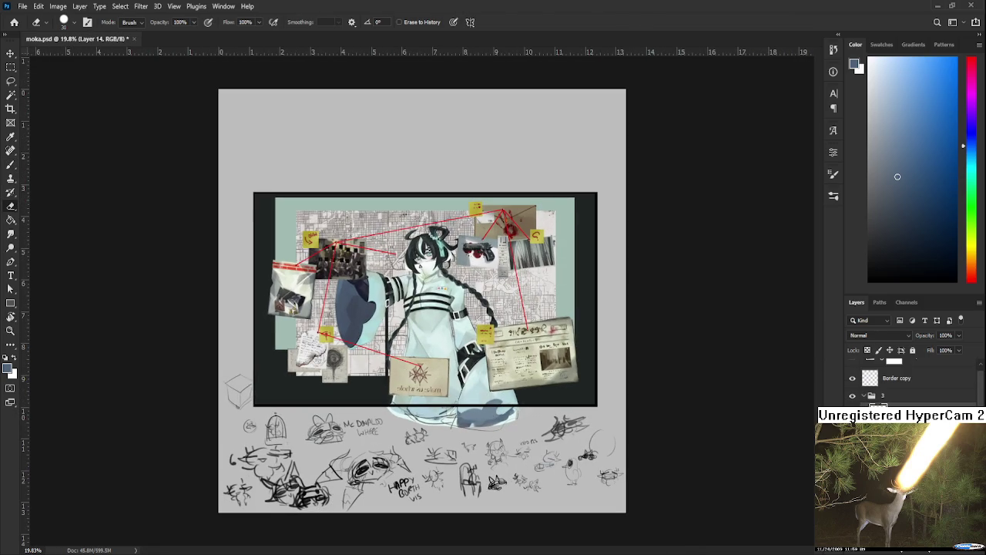
scroll(912, 381, "down", 3)
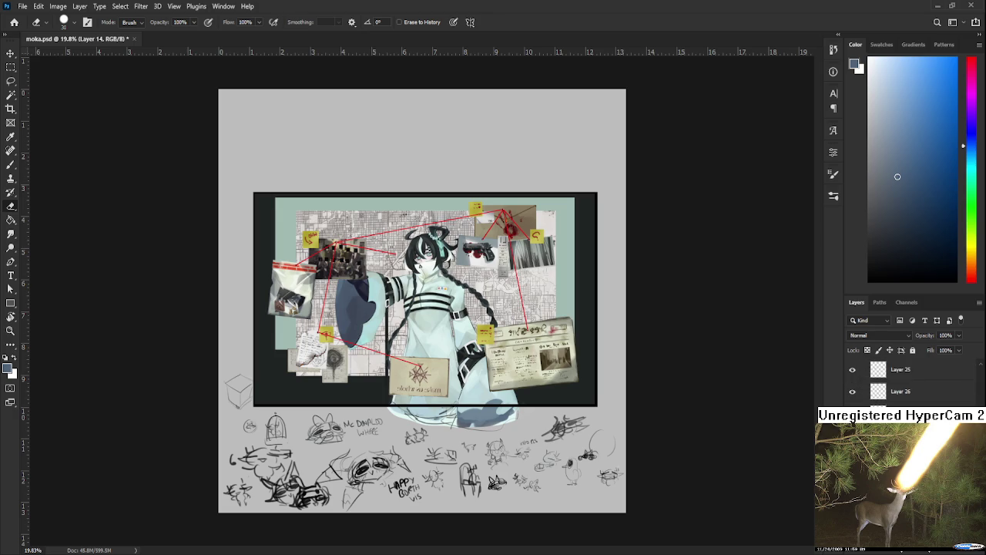
key("alt+bracketleft")
key("alt+bracketleft")
scroll(406, 327, "up", 1)
scroll(406, 327, "up", 1)
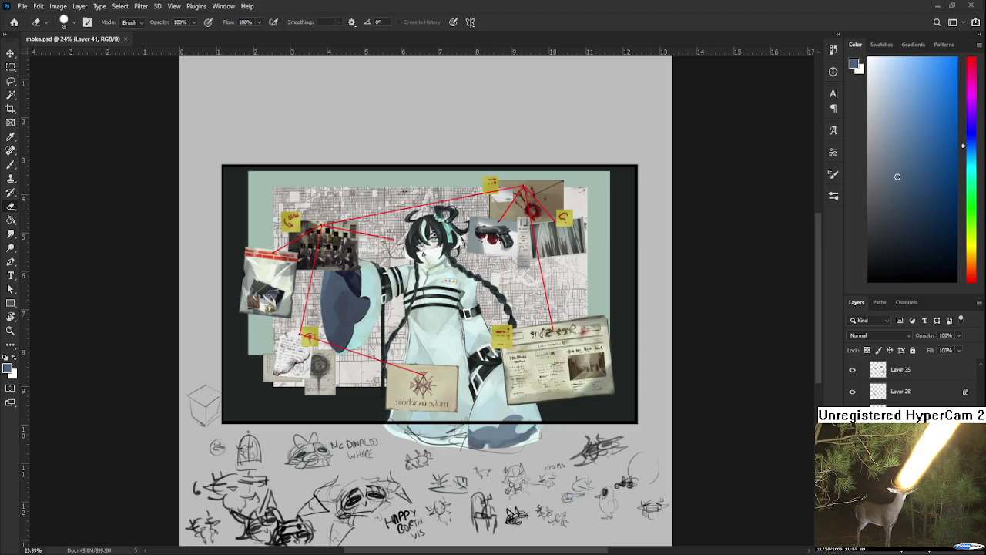
key("b")
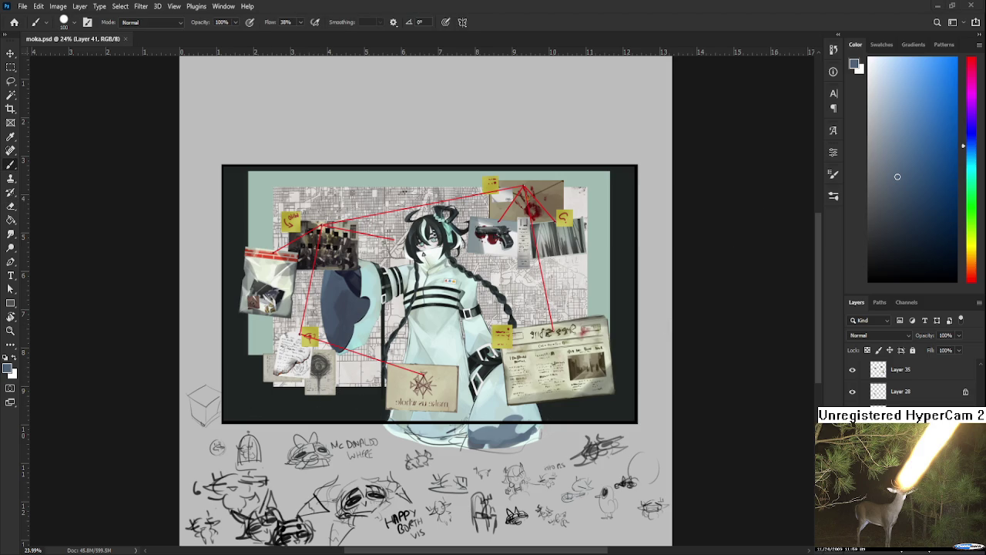
Pick a darker navy colour and paint a shadow across the board's lower left
left_click_drag(886, 192, 892, 230)
left_click_drag(348, 343, 407, 325)
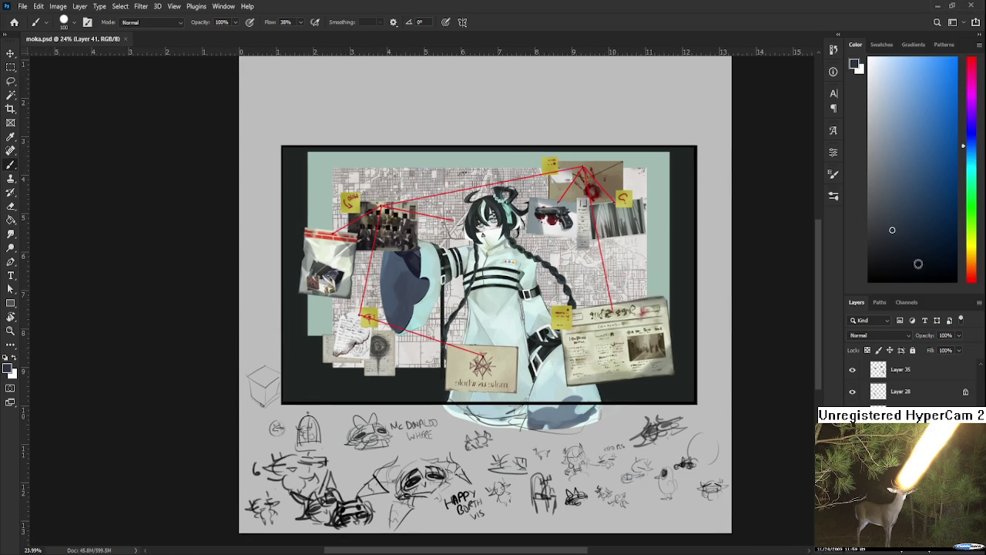
left_click_drag(889, 247, 906, 251)
left_click_drag(384, 328, 404, 337)
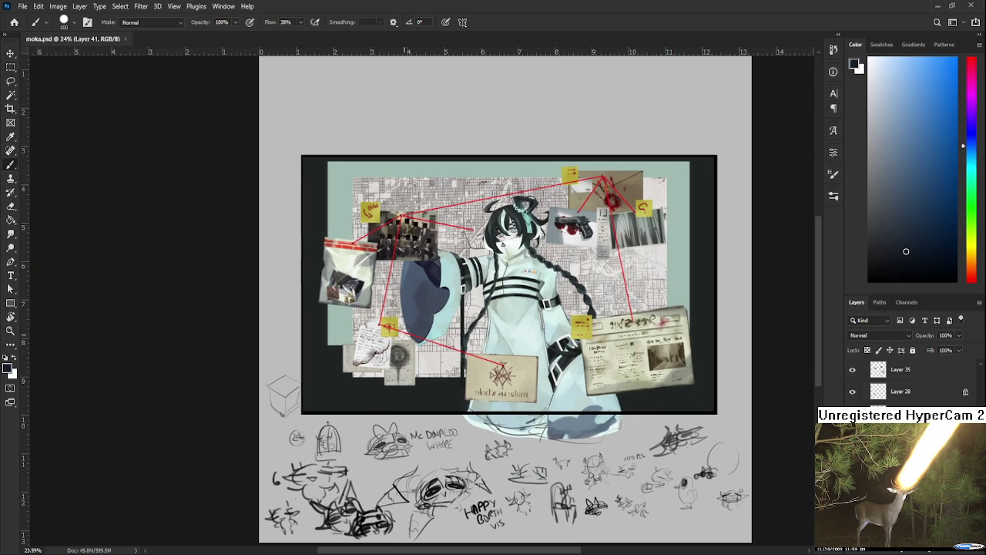
mouse_move(348, 374)
left_mouse_down()
mouse_move(321, 378)
mouse_move(350, 387)
mouse_move(316, 378)
mouse_move(300, 393)
mouse_move(366, 407)
left_mouse_up()
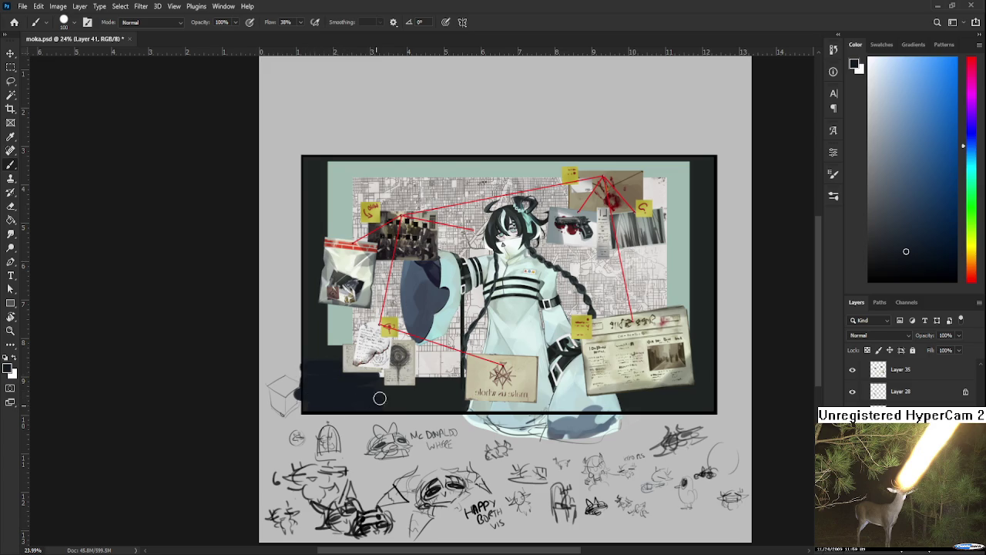
Paint dark shadow along the newspaper clipping's right side and erase the shape's top
scroll(378, 398, "up", 1)
scroll(378, 398, "right", 3)
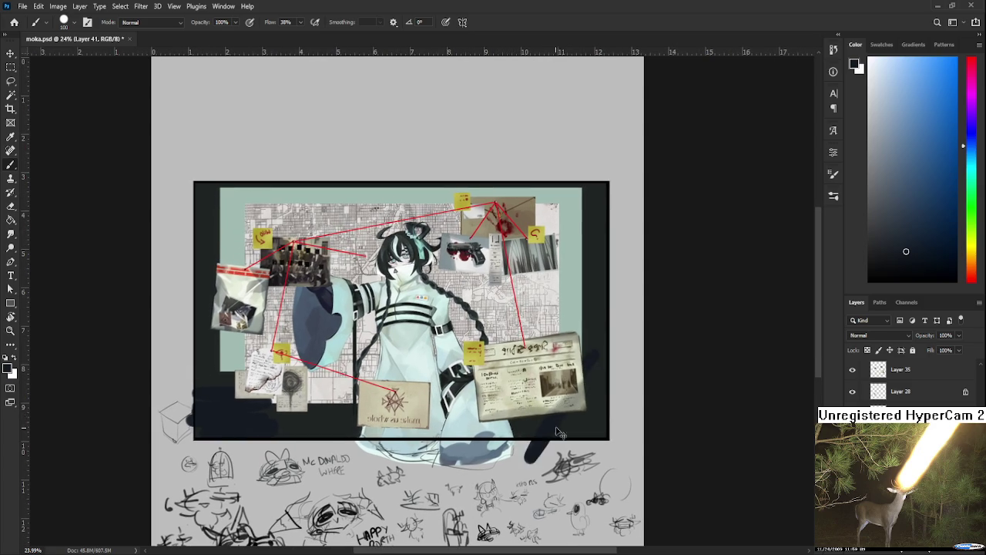
mouse_move(548, 443)
left_mouse_down()
mouse_move(587, 347)
mouse_move(581, 451)
mouse_move(568, 424)
mouse_move(556, 469)
left_mouse_up()
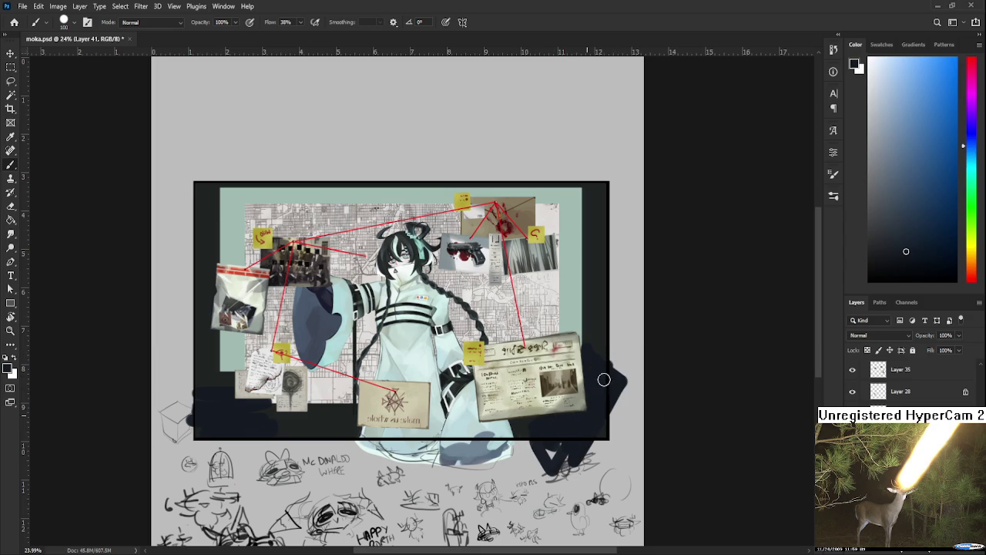
left_click_drag(618, 391, 619, 413)
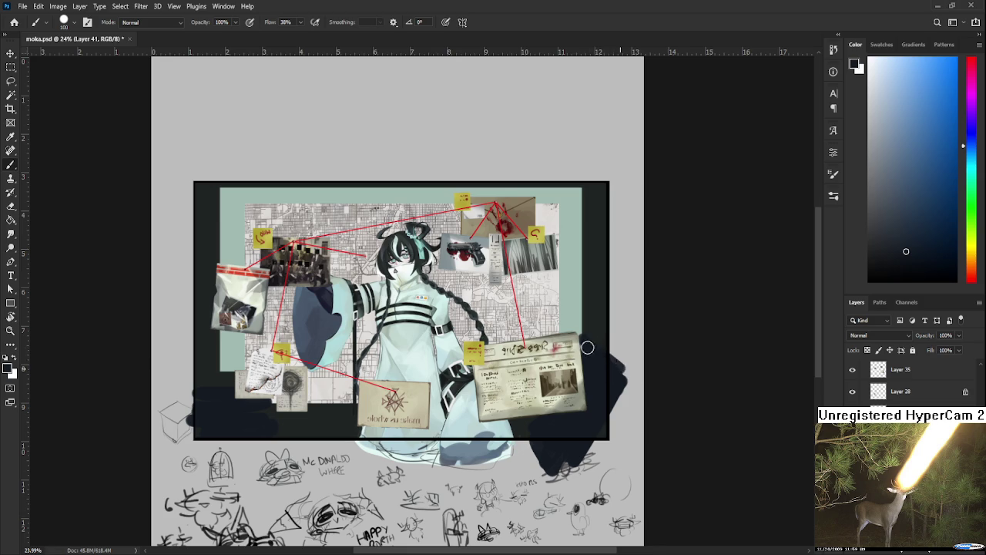
key("e")
mouse_move(620, 362)
left_mouse_down()
mouse_move(592, 345)
mouse_move(626, 378)
left_mouse_up()
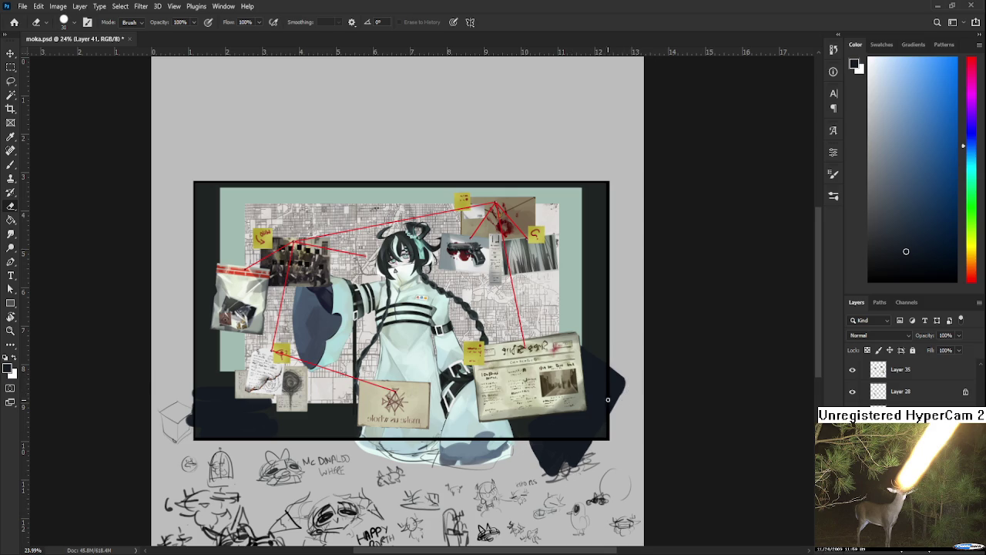
Extend the dark shadow past the board's left edge and erase the stray strip
left_click_drag(572, 382, 614, 388)
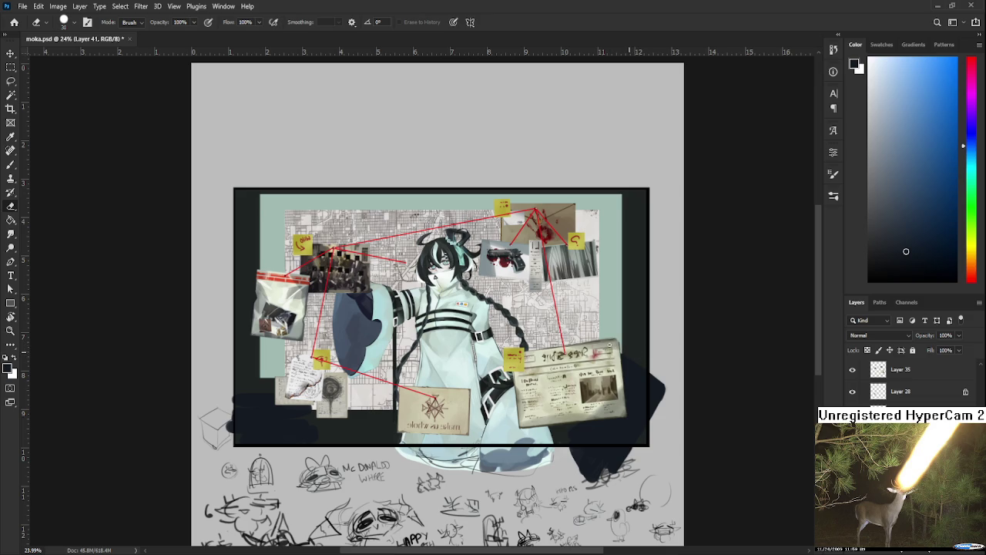
left_click_drag(605, 352, 661, 342)
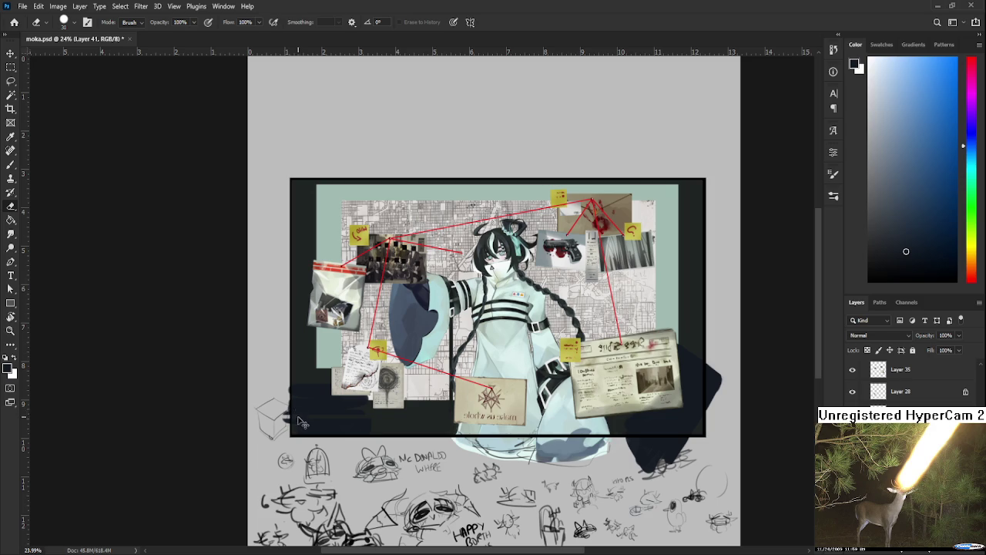
key("b")
left_click_drag(293, 407, 371, 407)
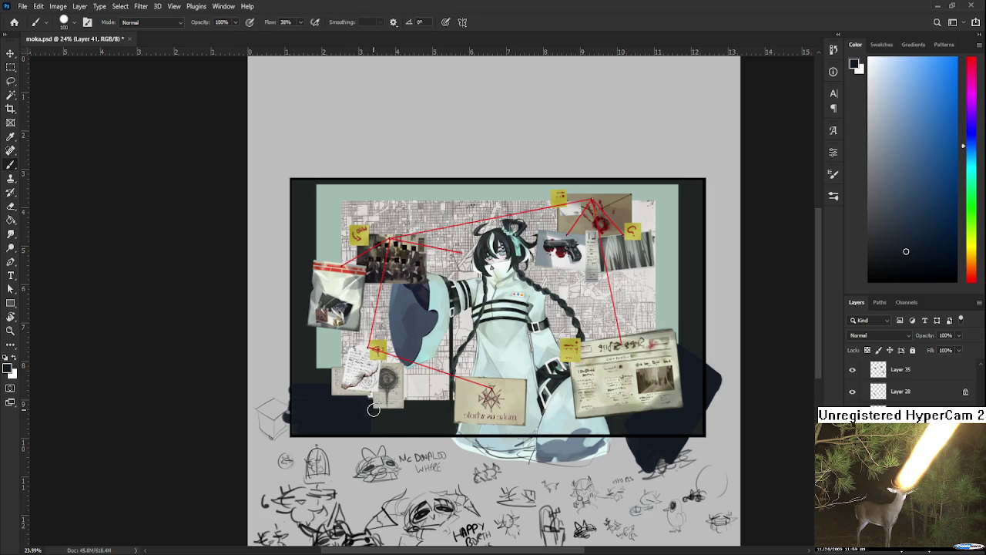
key("e")
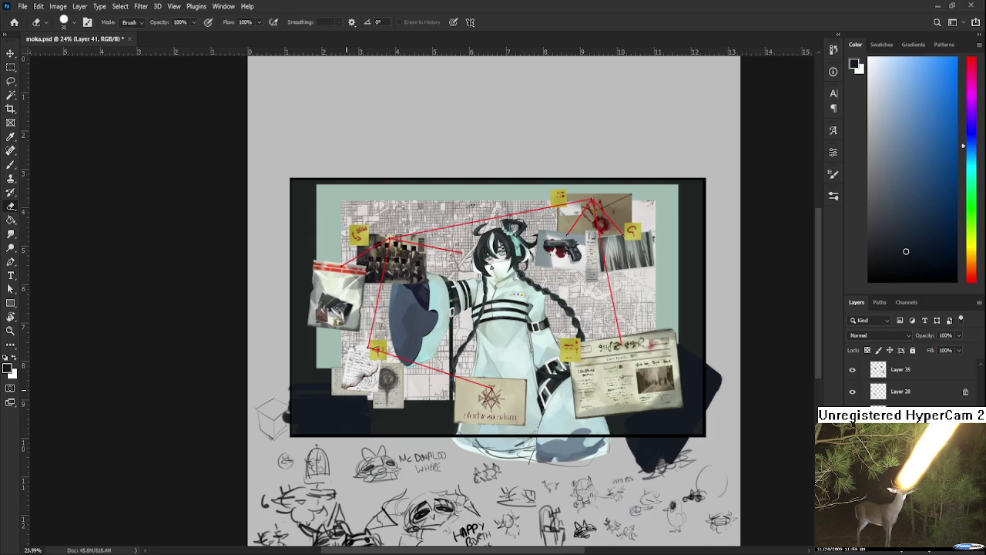
mouse_move(296, 393)
left_mouse_down()
mouse_move(375, 396)
mouse_move(278, 396)
left_mouse_up()
Sample the teal colour from the artwork with the Brush
key("b")
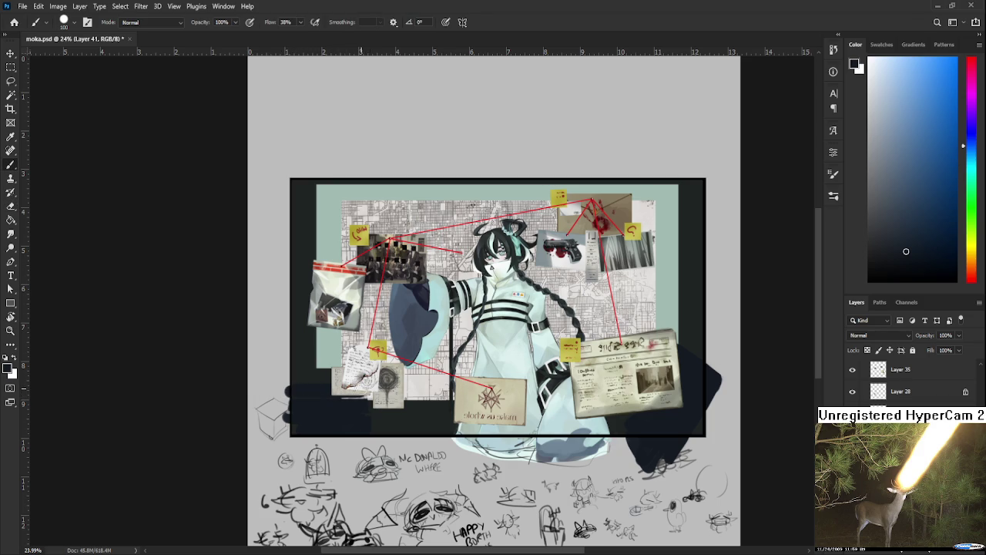
scroll(601, 397, "down", 1)
left_click(594, 408, "alt")
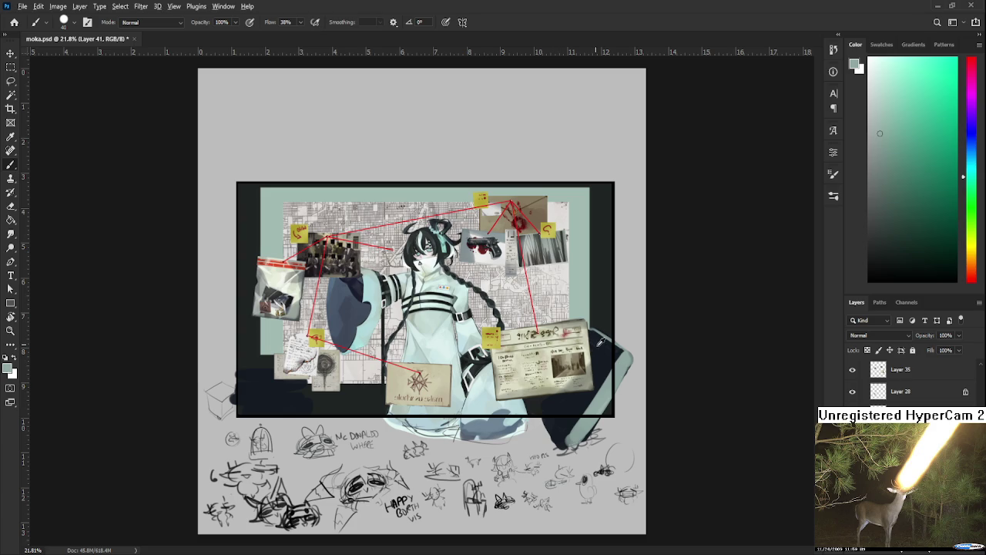
Sample navy and light teal-grey, then paint a light teal-grey edge on the dark shape
left_click(606, 345, "alt")
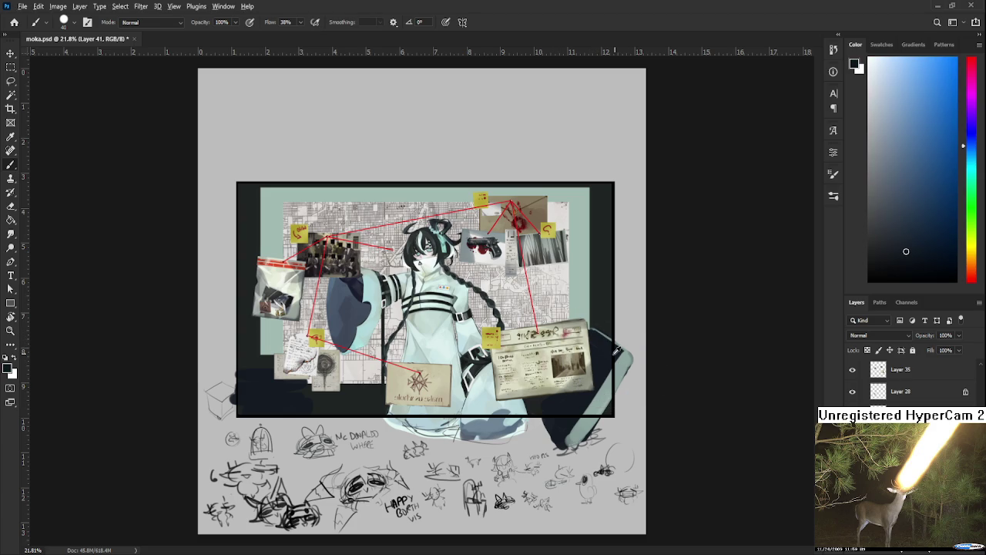
left_click(626, 360, "alt")
left_click_drag(630, 362, 630, 377)
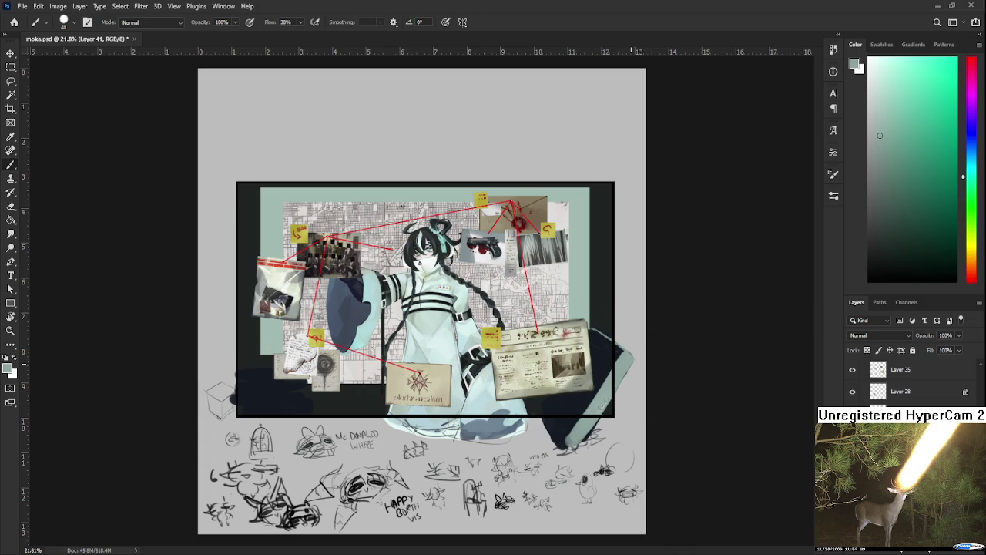
left_click_drag(571, 420, 585, 429)
left_click(567, 430, "alt")
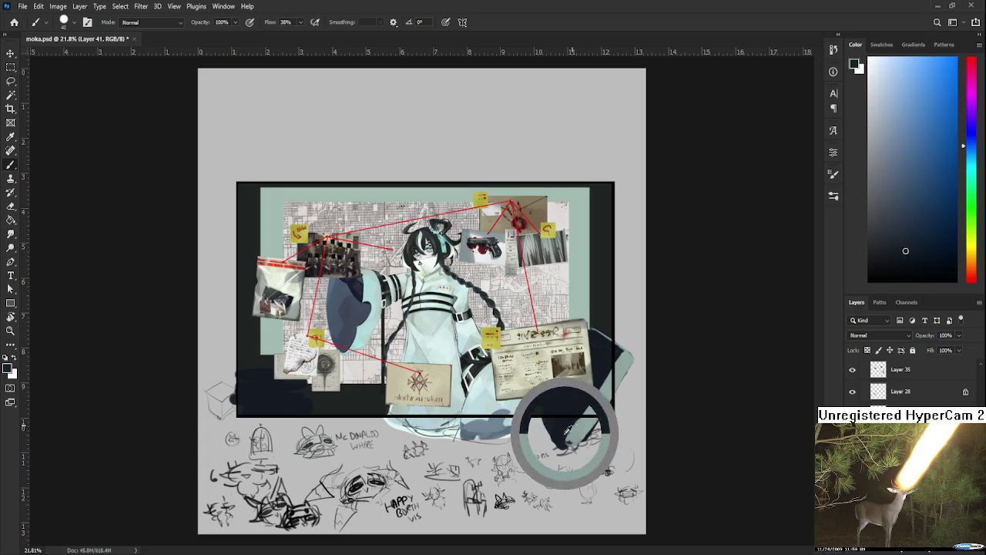
left_click(570, 430, "alt")
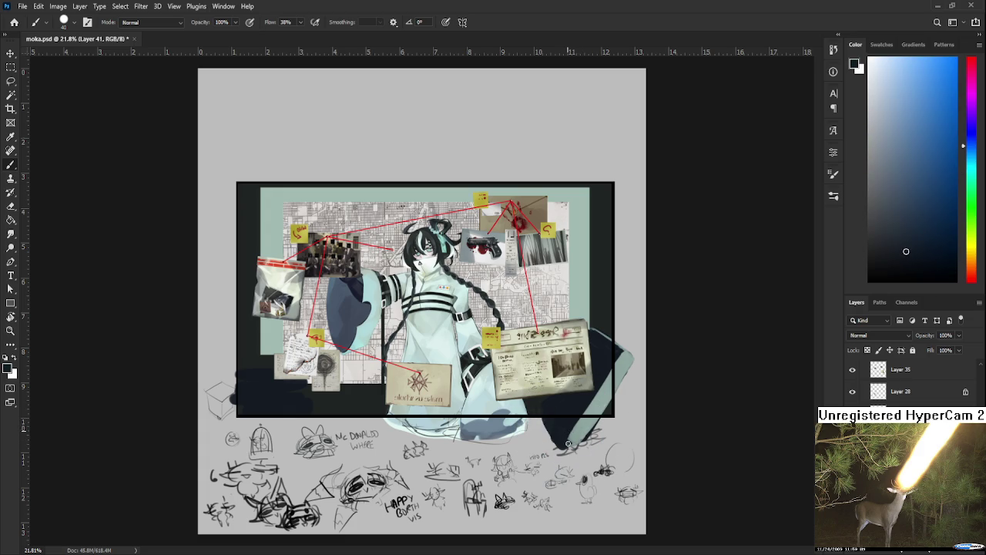
left_click(570, 435, "alt")
left_click_drag(578, 433, 573, 445)
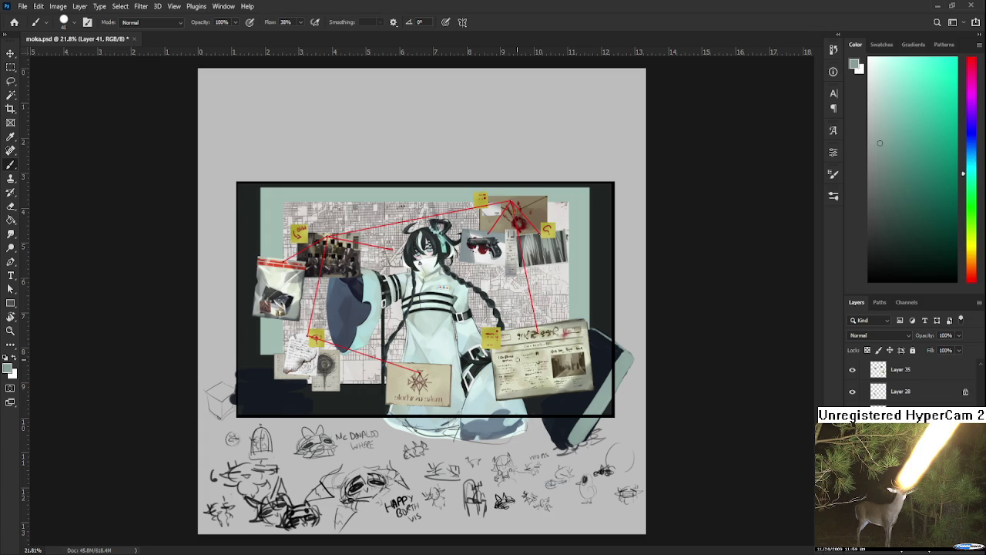
Paint a light grey highlight along the teal shape's upper-right edge
scroll(511, 364, "up", 2)
scroll(512, 364, "up", 1)
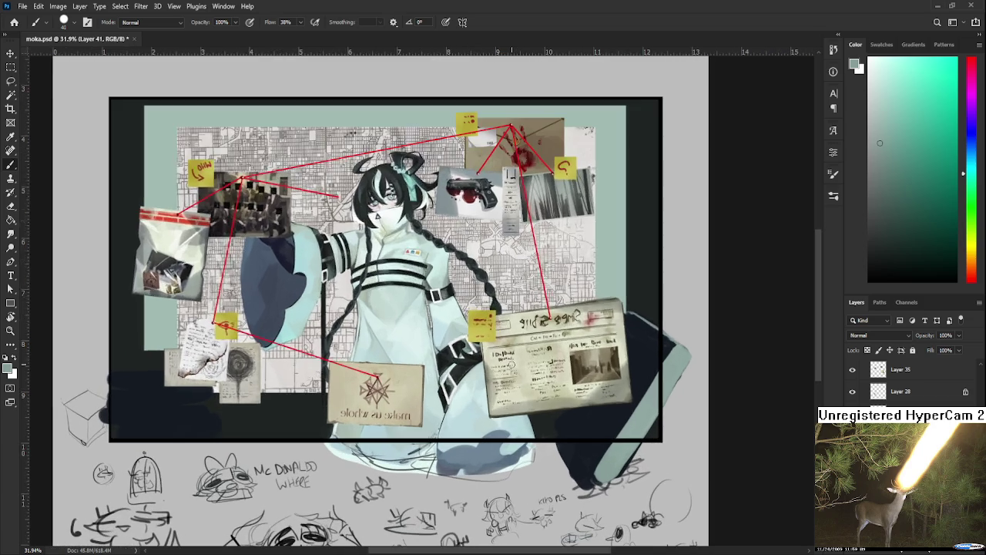
left_click(621, 385, "alt")
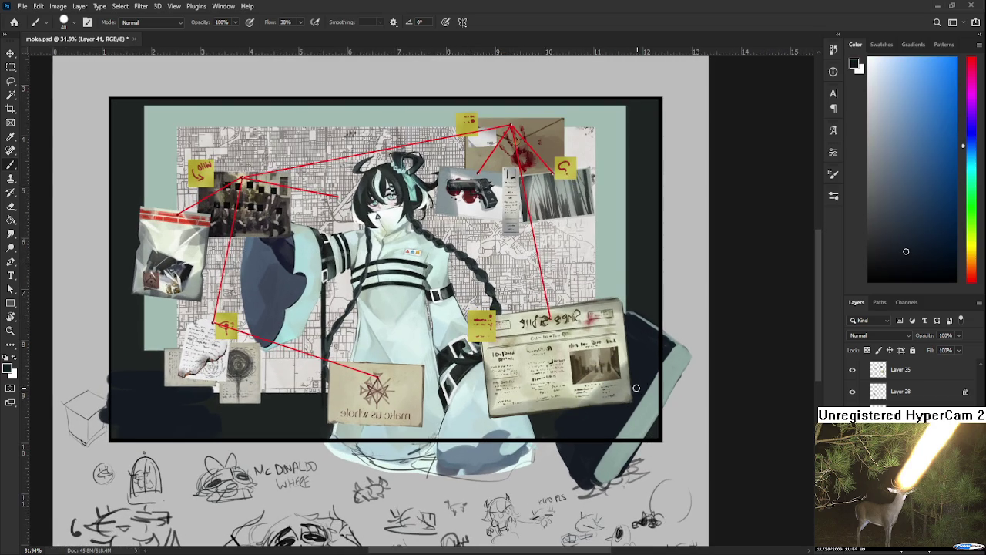
left_click(638, 383, "alt")
left_click_drag(641, 393, 639, 372)
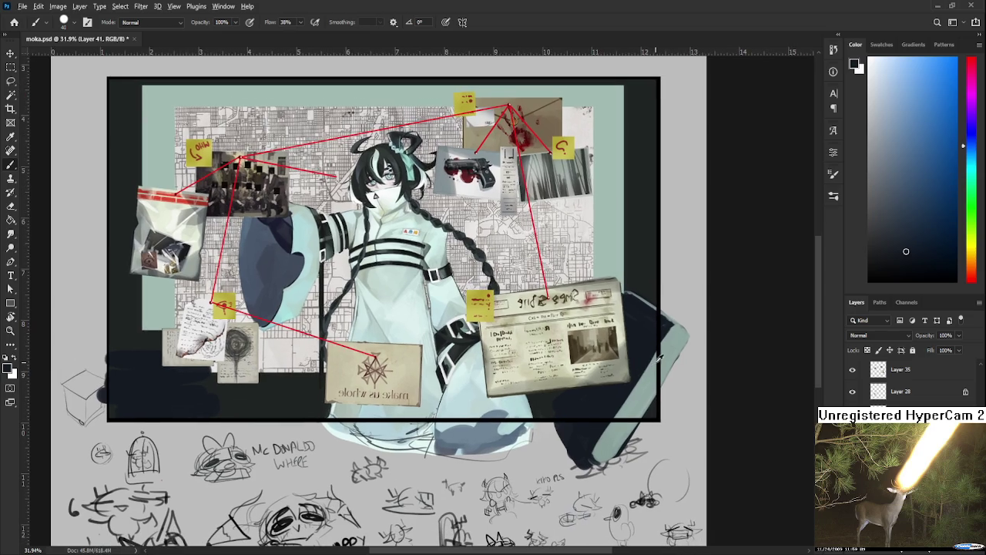
left_click(660, 341, "alt")
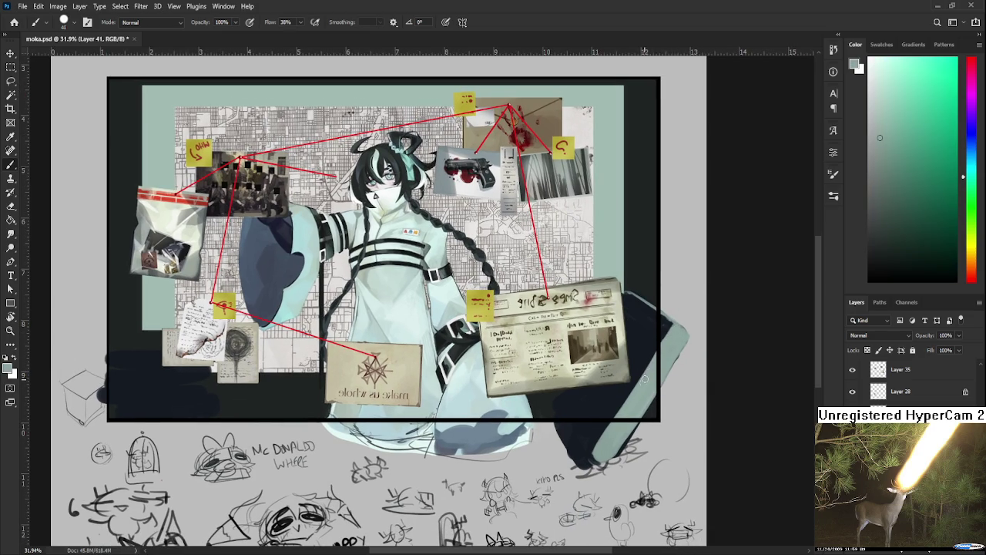
left_click_drag(673, 324, 614, 432)
Resample near-black, teal-green, navy and light grey-teal colours from the canvas
left_click(604, 422, "alt")
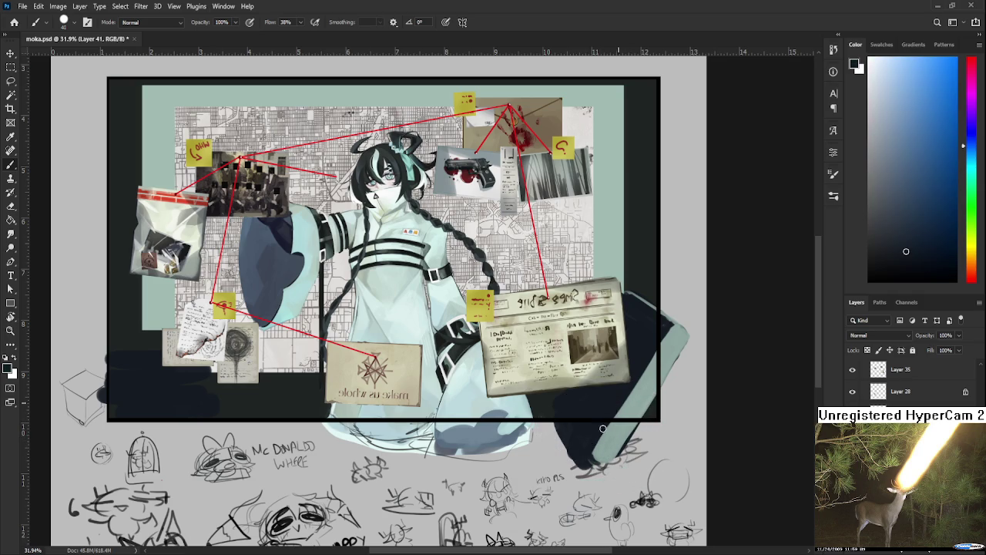
left_click(620, 419, "alt")
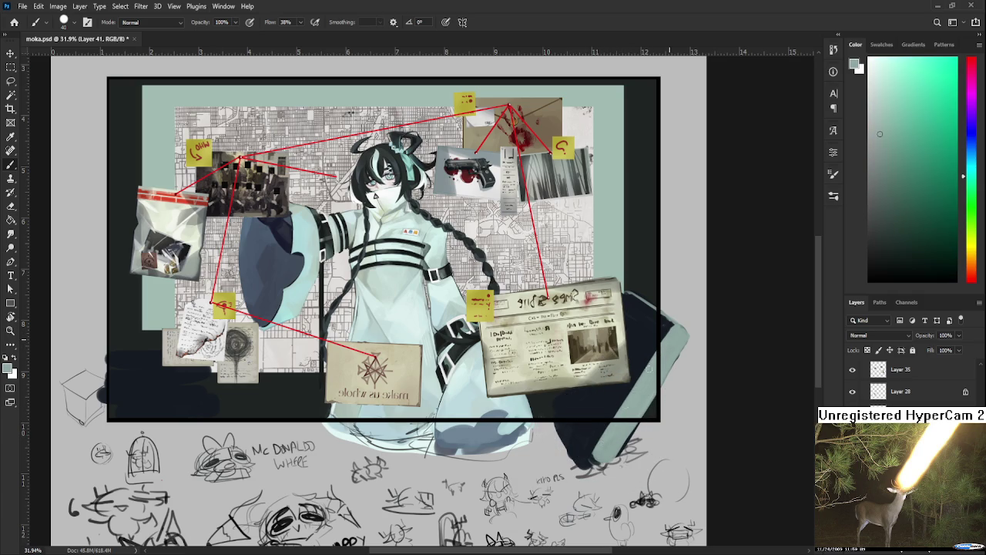
left_click(652, 339, "alt")
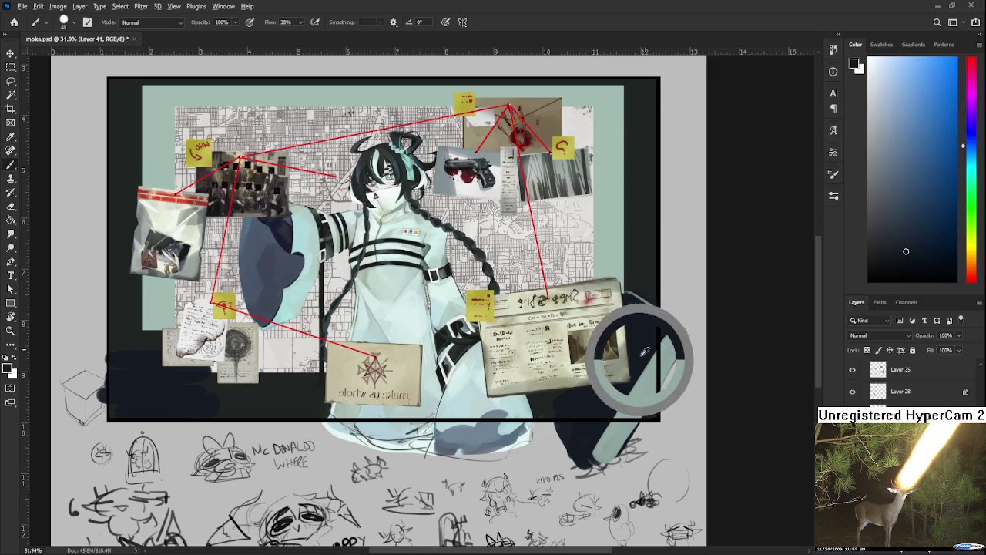
scroll(659, 330, "down", 1)
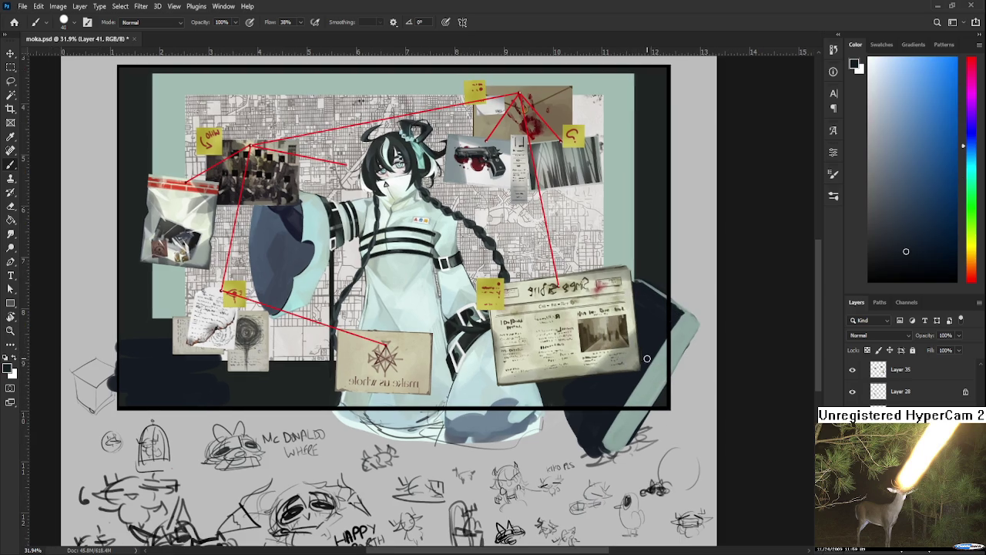
scroll(647, 364, "down", 2)
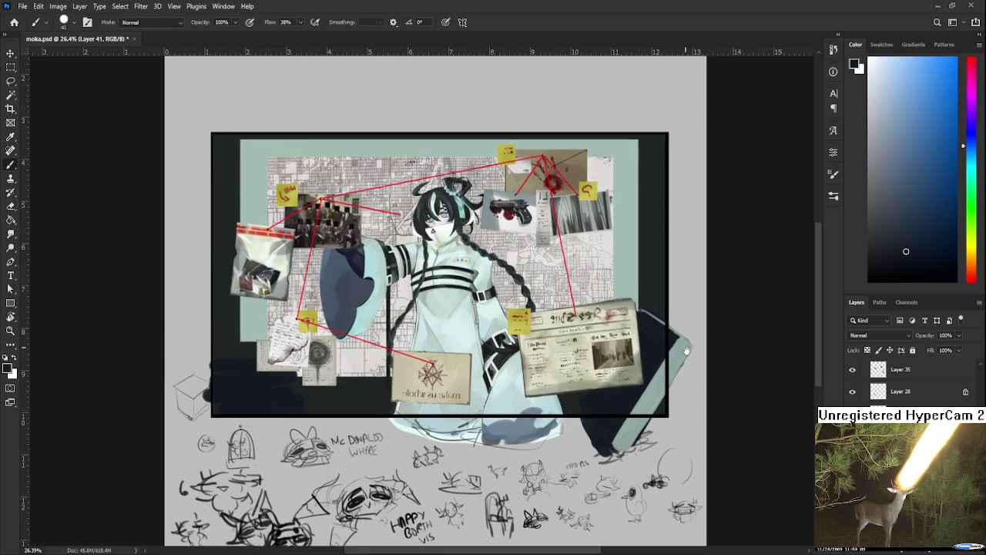
left_click(661, 410, "alt")
left_click_drag(378, 440, 470, 450)
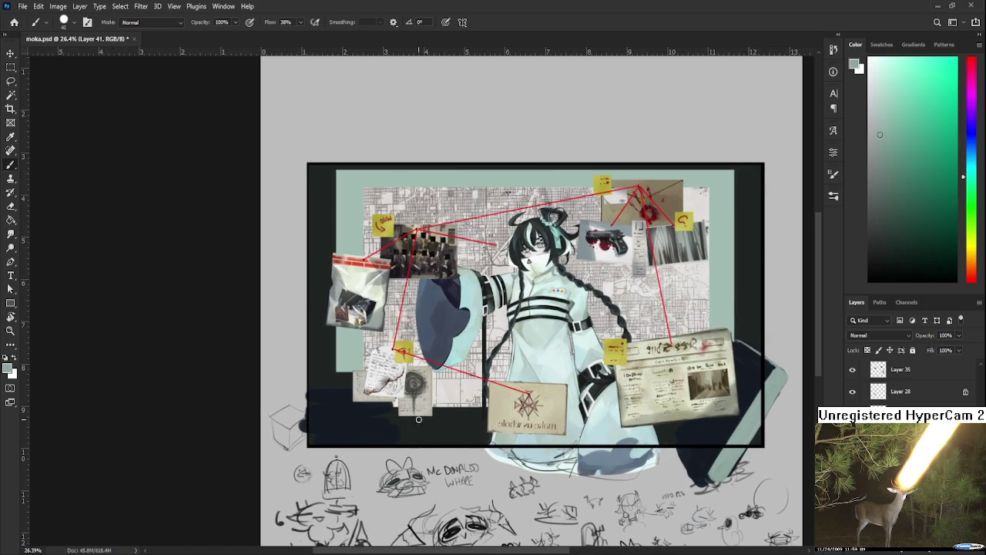
Paint a light teal ledge across the lower-left dark area, undoing a dark overpaint
left_click_drag(313, 418, 394, 418)
mouse_move(331, 406)
left_mouse_down("alt")
mouse_move(400, 399)
mouse_move(394, 443)
mouse_move(397, 429)
left_mouse_up("alt")
left_click(400, 416, "alt")
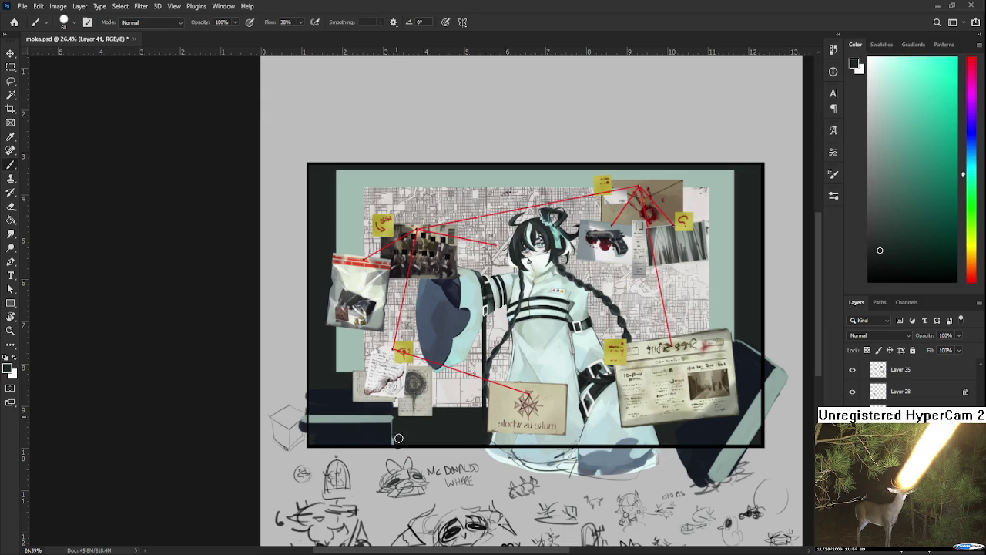
key("ctrl+z")
Resample dark blue and light teal-grey shades from the ledge and dark area
left_click(384, 419, "alt")
left_click(332, 420, "alt")
left_click(331, 421, "alt")
left_click(312, 419, "alt")
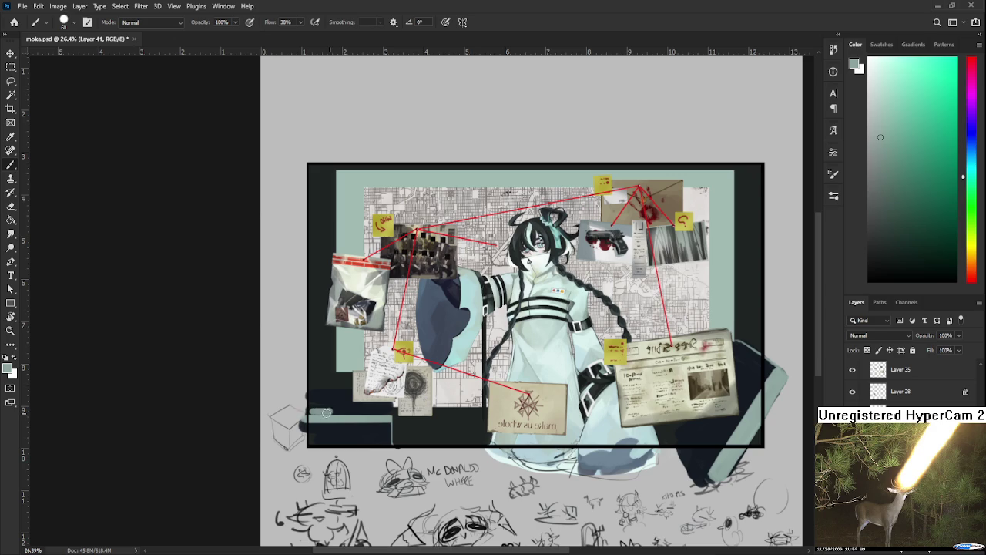
left_click(336, 406, "alt")
left_click(336, 408, "alt")
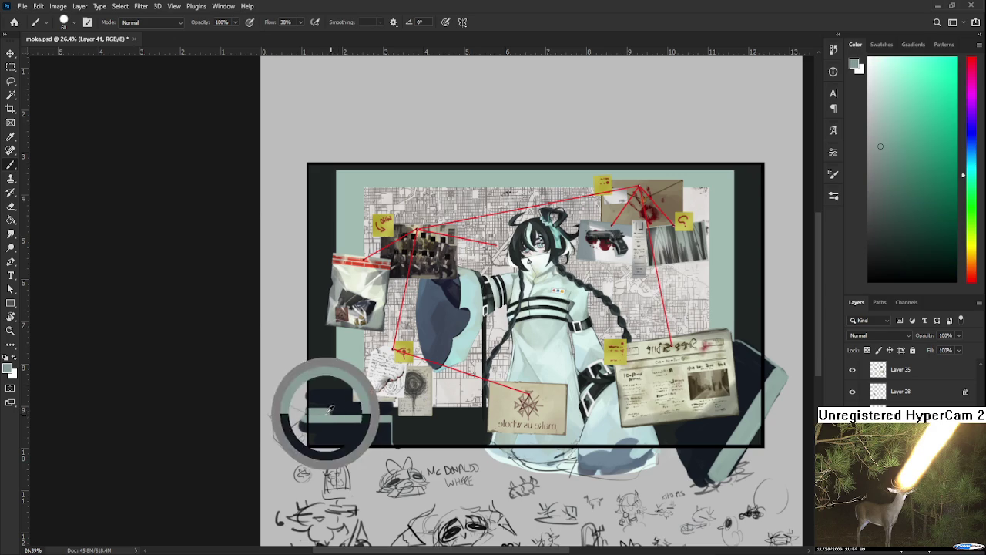
left_click(336, 408, "alt")
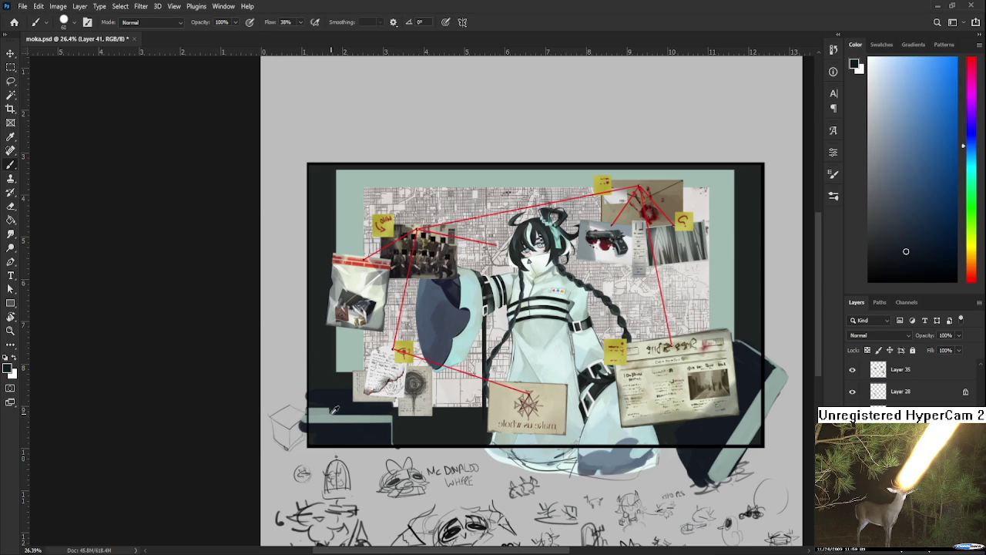
left_click(336, 420, "alt")
Paint a light teal vertical edge at the ledge's right end
scroll(401, 418, "down", 1)
left_click(391, 410, "alt")
left_click_drag(392, 408, 394, 437)
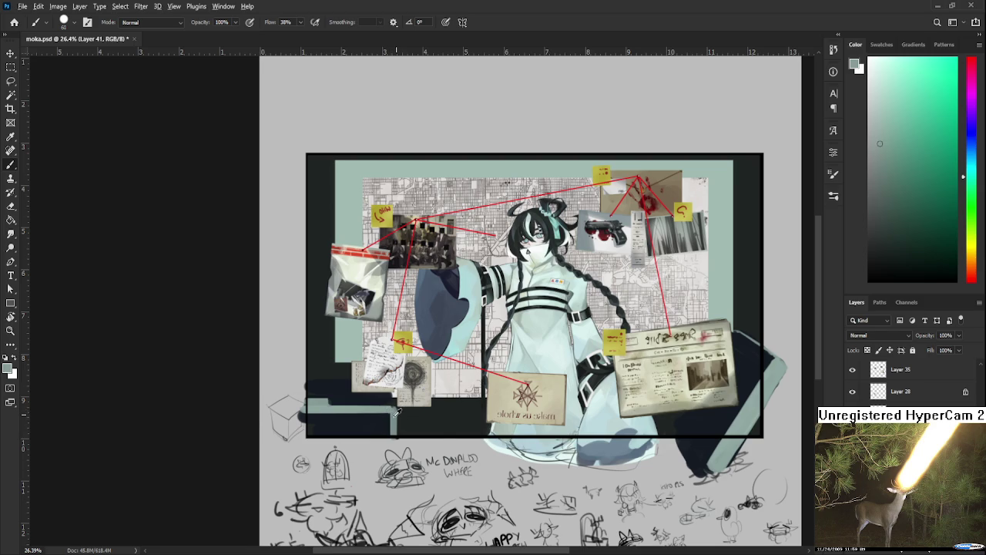
Add dark blue-black shading along the ledge and lower-left frame edge with a smaller brush
left_click(387, 416, "alt")
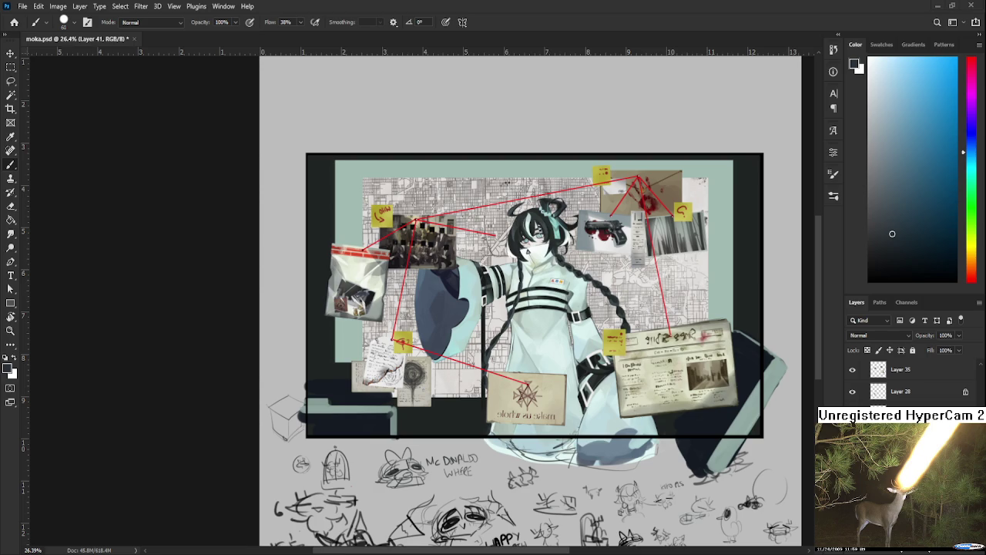
mouse_move(308, 392)
left_mouse_down()
mouse_move(337, 398)
mouse_move(323, 385)
left_mouse_up()
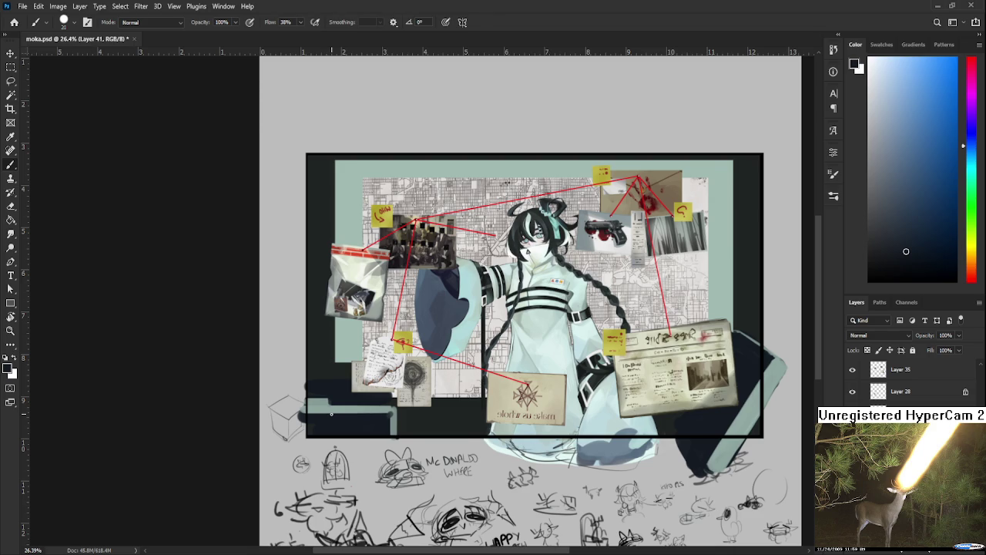
left_click(349, 394, "alt")
key("bracketleft")
left_click_drag(325, 393, 311, 396)
key("bracketleft")
left_click_drag(338, 404, 303, 407)
Erase dark paint left of the frame edge, then set the brush to 35 and resample colours
key("e")
left_click_drag(299, 401, 305, 422)
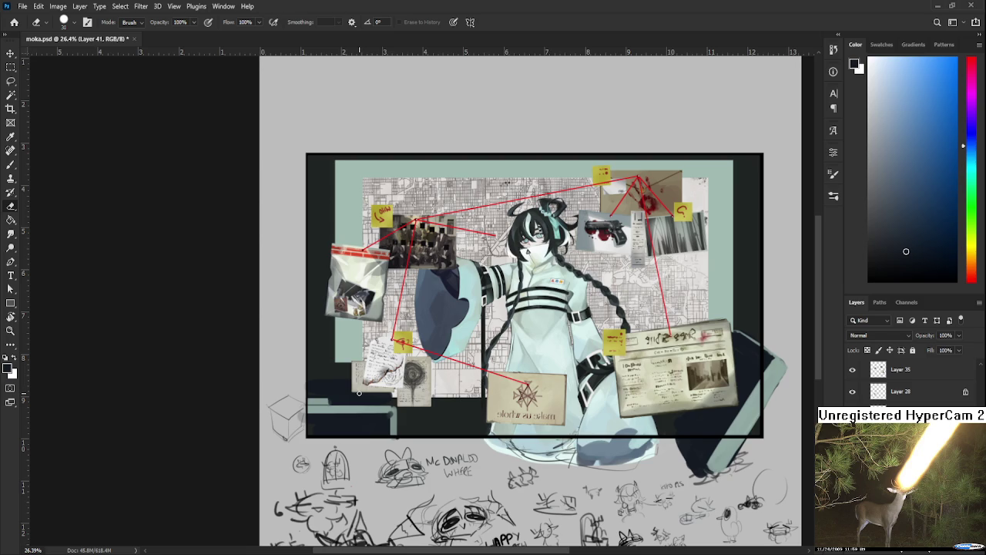
key("b")
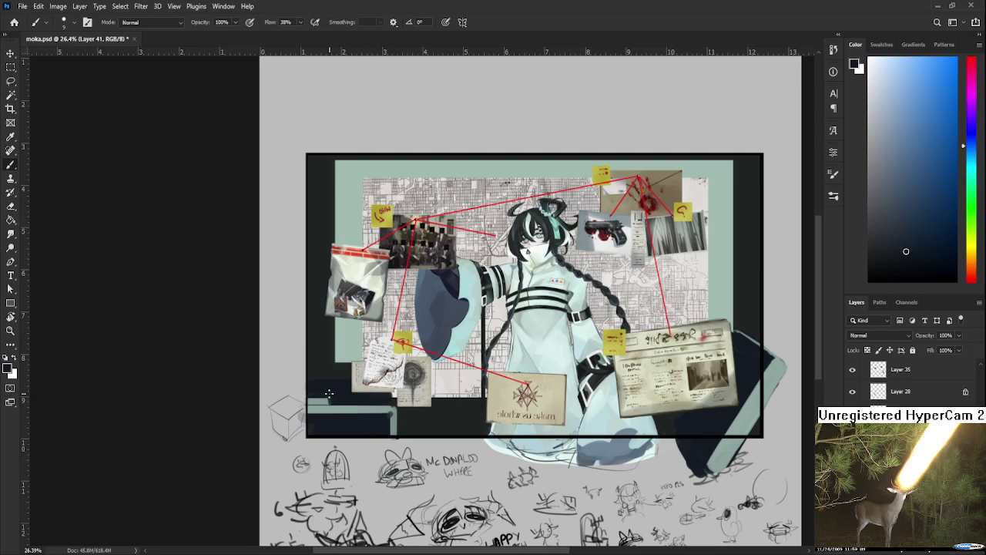
left_click(324, 399, "alt")
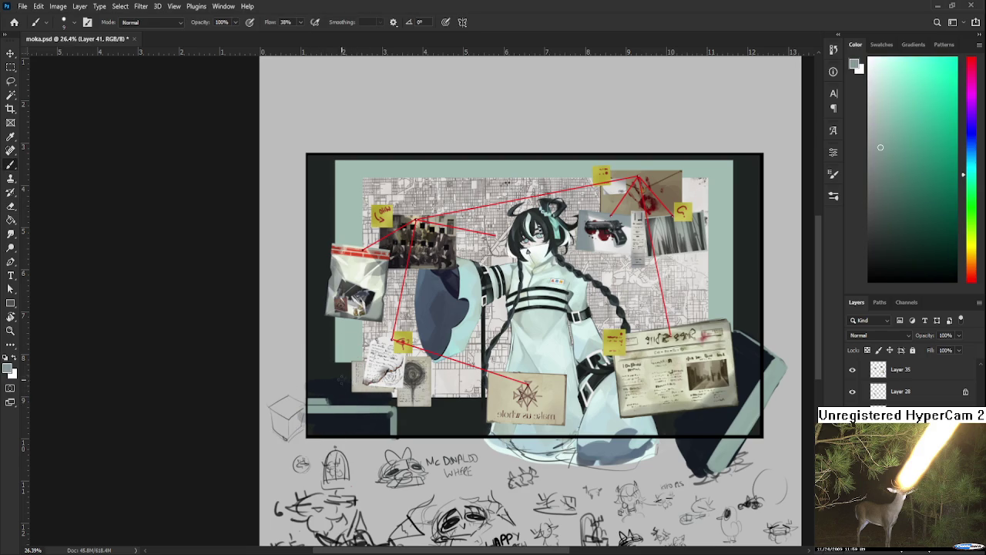
key("bracketright")
key("bracketright")
key("bracketright")
left_click(336, 400, "alt")
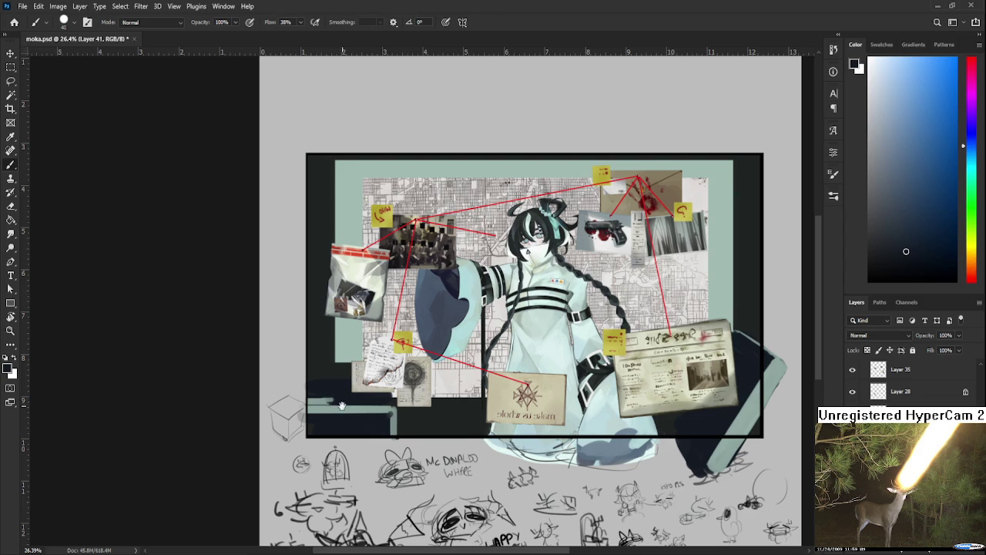
Sample teal-grey and dark blue, then repaint the strip along the ledge's top edge
left_click_drag(341, 406, 337, 396)
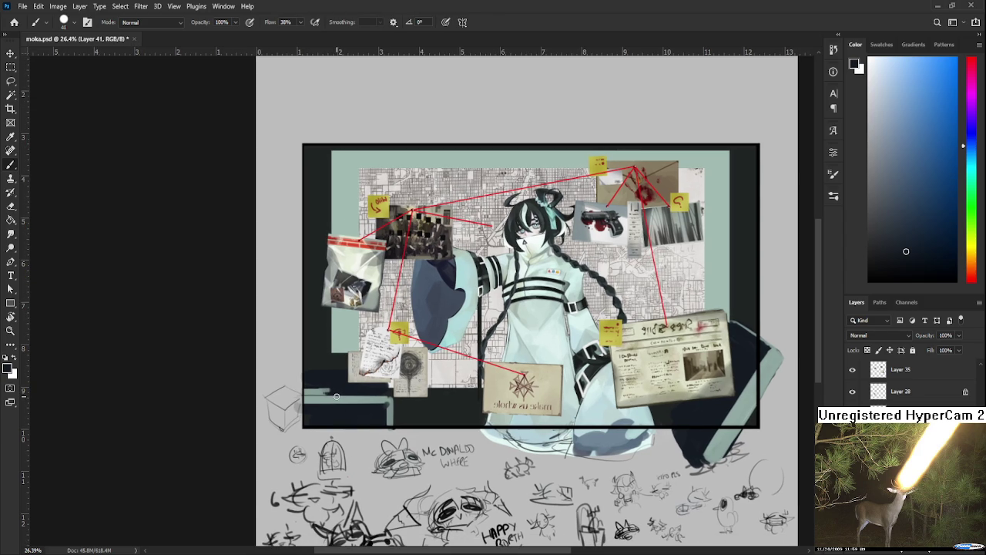
left_click(342, 385, "alt")
left_click(324, 387, "alt")
left_click(332, 390, "alt")
left_click(324, 390, "alt")
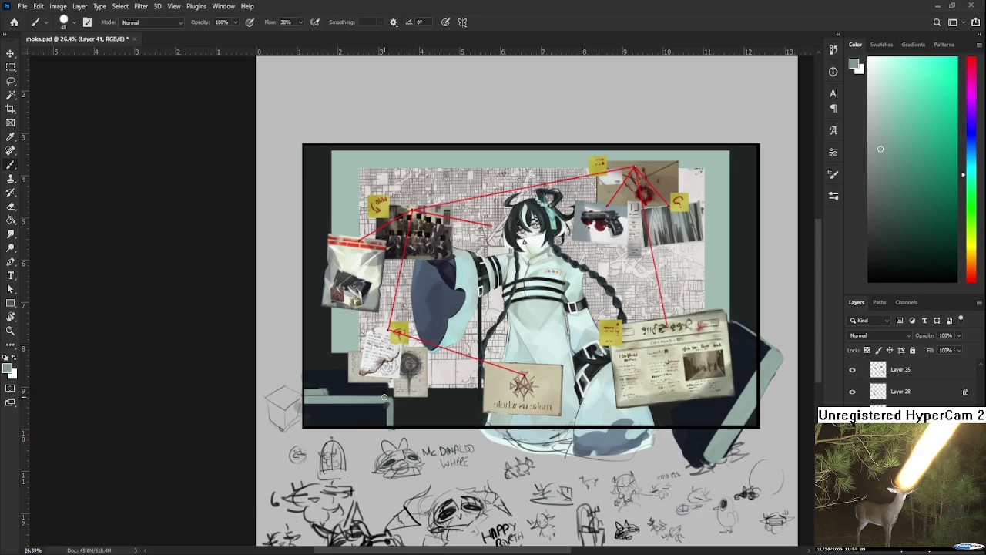
left_click(327, 385, "alt")
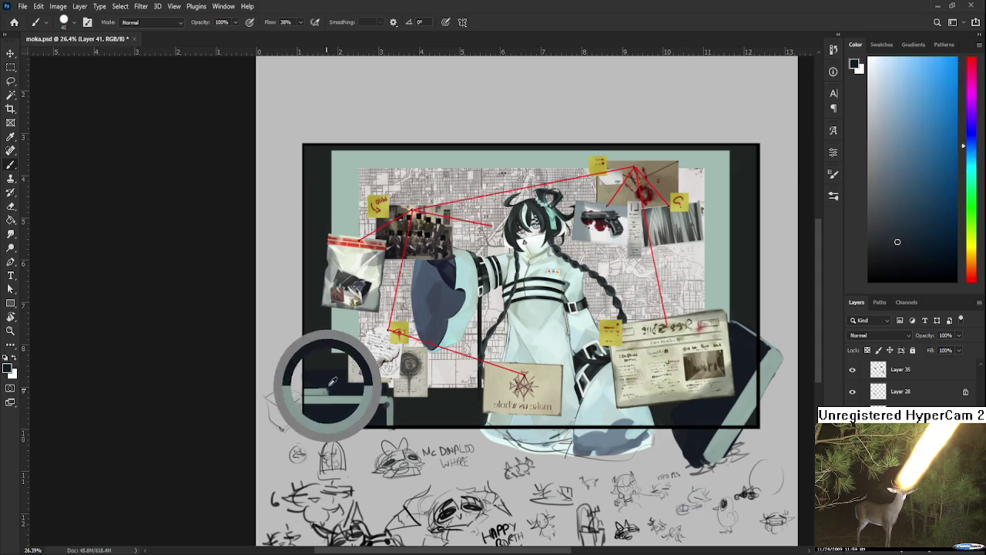
left_click(327, 388, "alt")
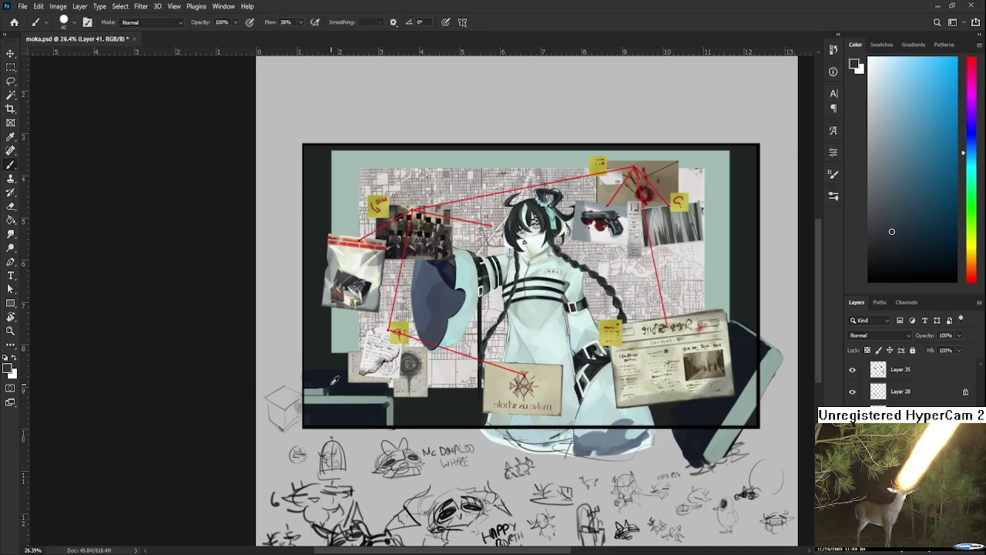
left_click(333, 382, "alt")
left_click(329, 376, "alt")
left_click(326, 381, "alt")
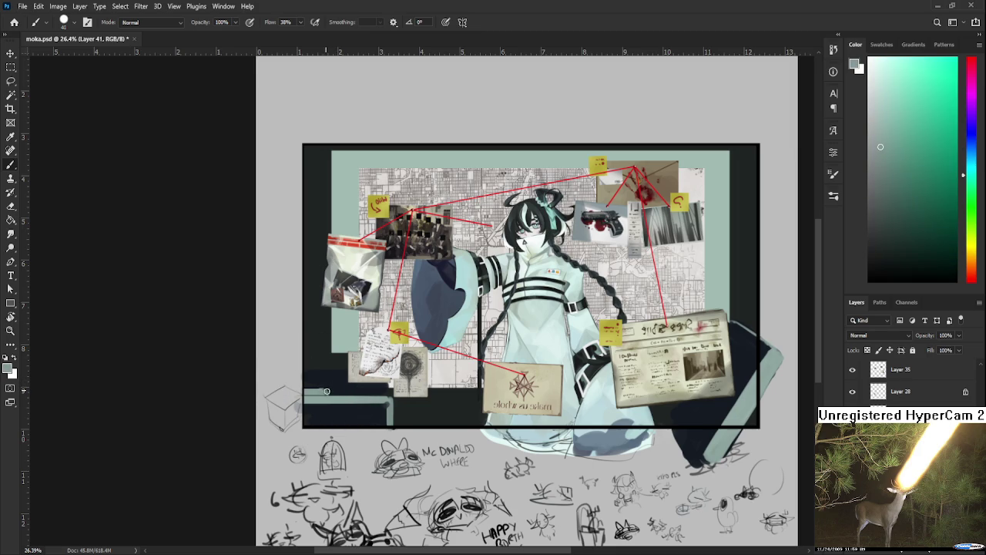
left_click(331, 388, "alt")
left_click_drag(330, 388, 292, 388)
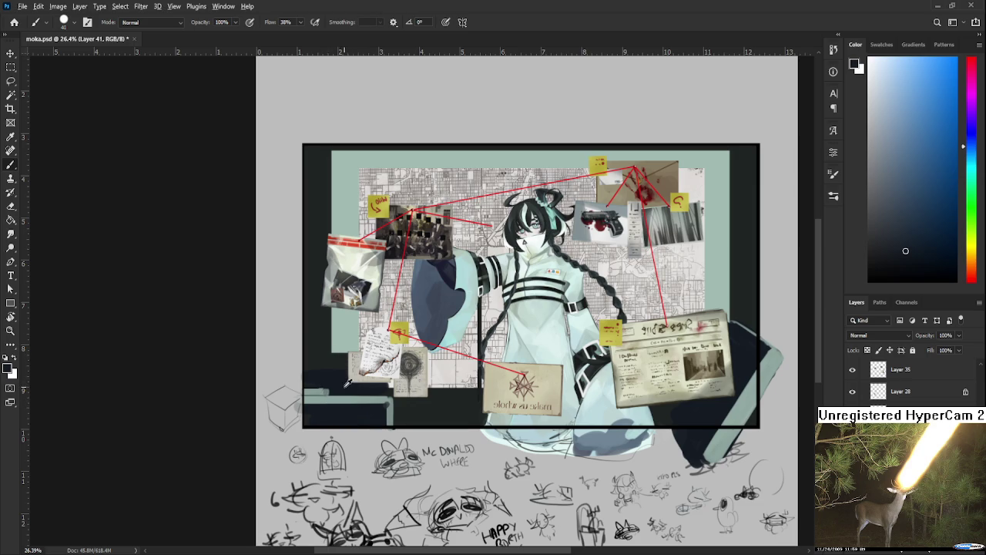
Resample grey-teal and navy along the ledge, resizing the brush to about 10 then 45
left_click(327, 387, "alt")
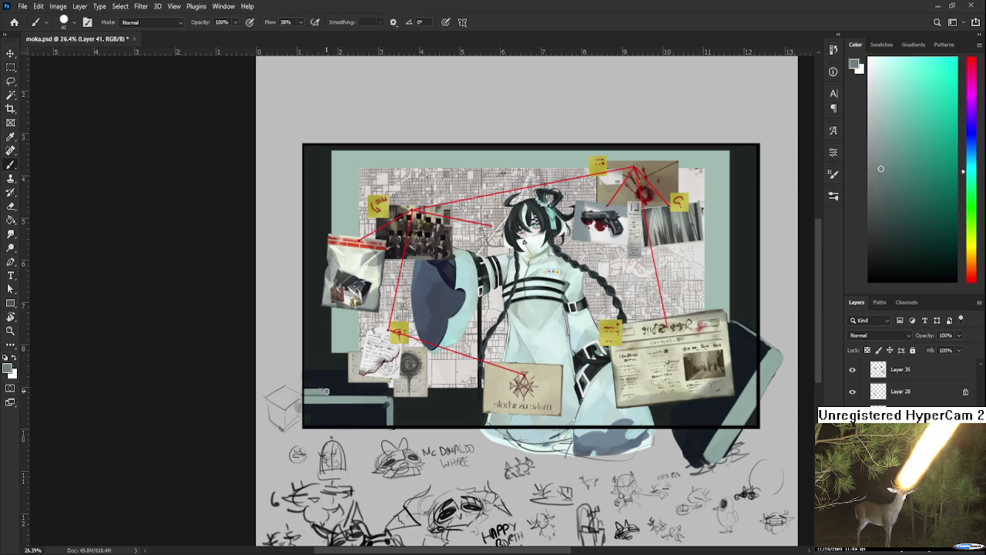
left_click_drag(331, 389, 333, 375)
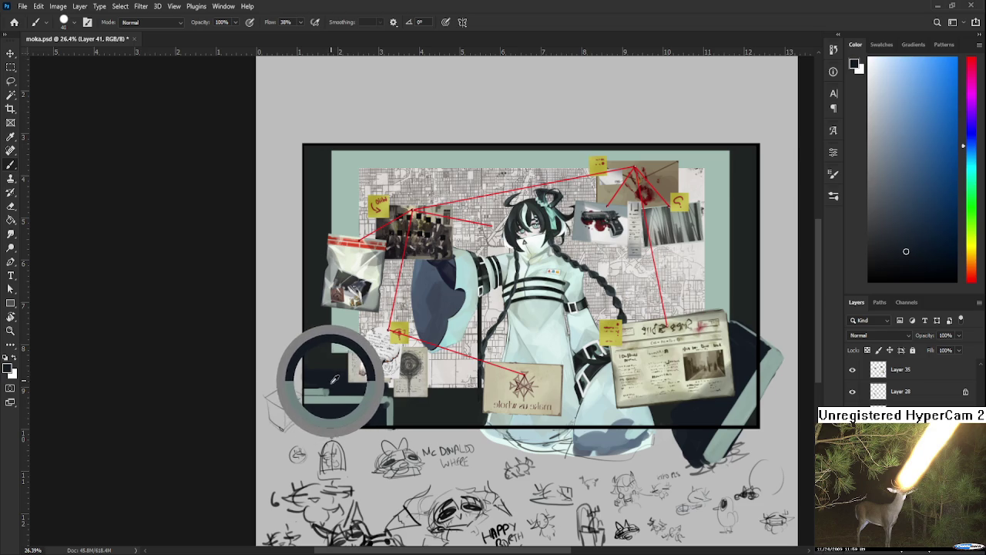
left_click_drag(333, 375, 329, 391)
left_click(330, 391, "alt")
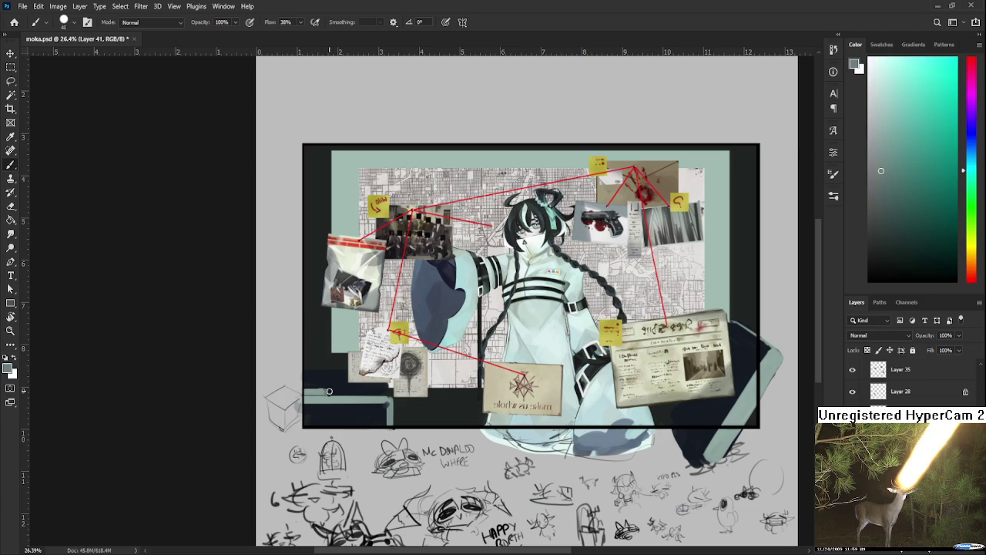
left_click(331, 395, "alt")
left_click(339, 388, "alt")
key("bracketleft")
key("bracketleft")
key("bracketleft")
key("bracketleft")
key("bracketleft")
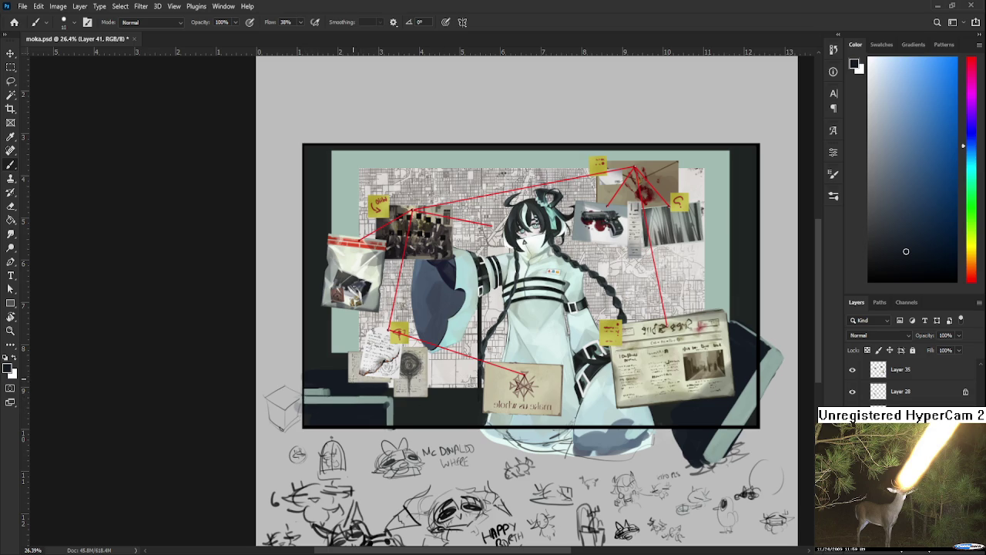
left_click_drag(352, 385, 342, 390)
key("bracketright")
key("bracketright")
key("bracketright")
left_click_drag(331, 390, 325, 388)
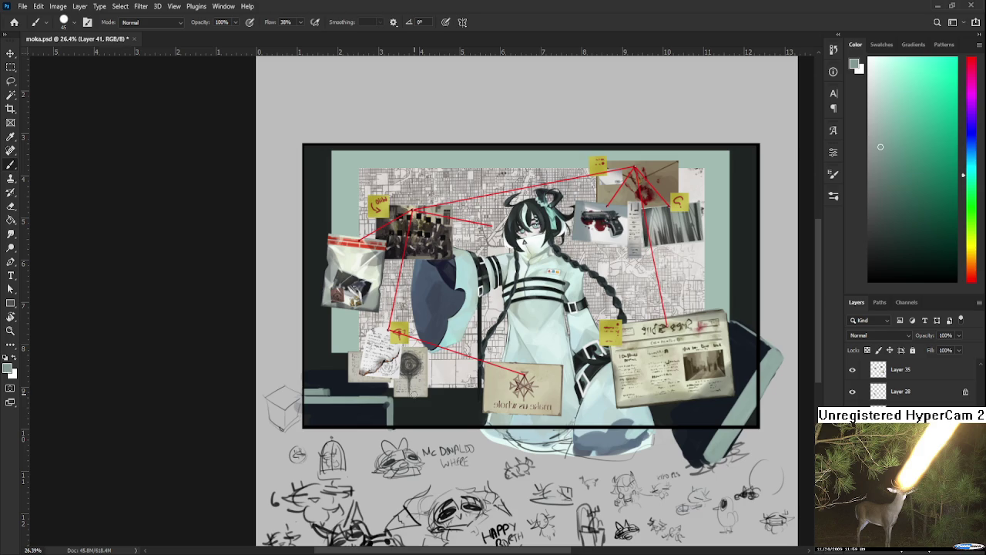
Alternate sampling dark navy shadow and grey-teal ledge colours beneath the pinned papers
left_click(373, 386, "alt")
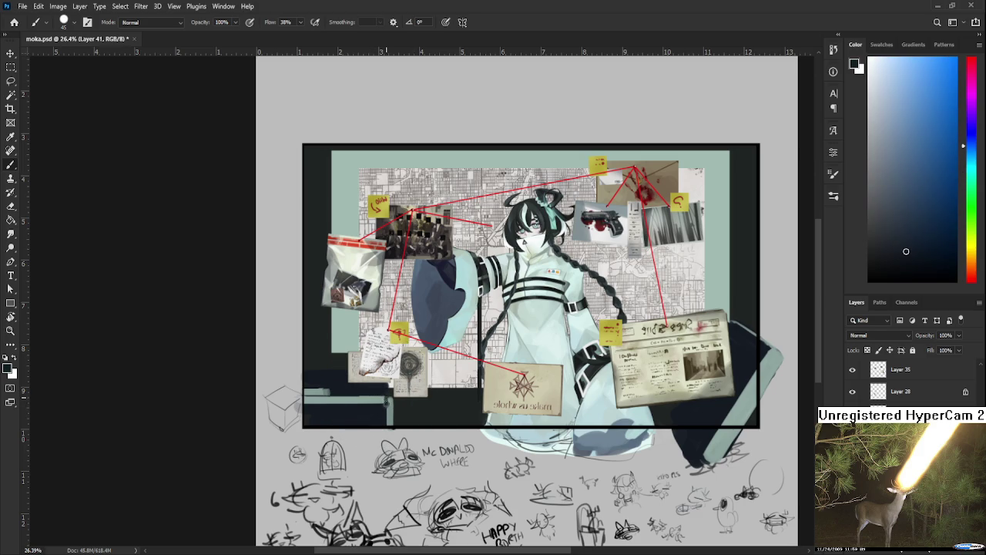
left_click(395, 397, "alt")
left_click(394, 397, "alt")
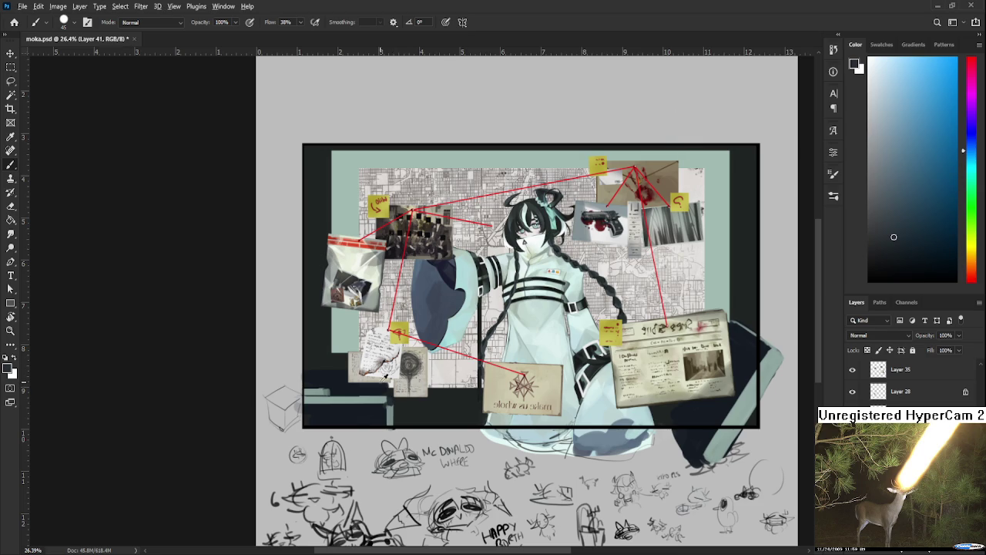
left_click(390, 398, "alt")
left_click(390, 401, "alt")
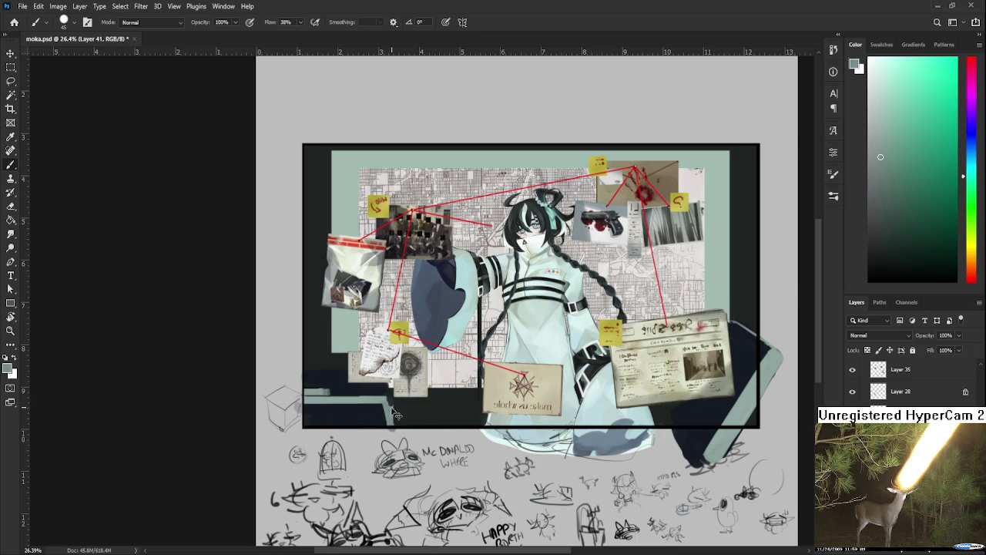
left_click(385, 413, "alt")
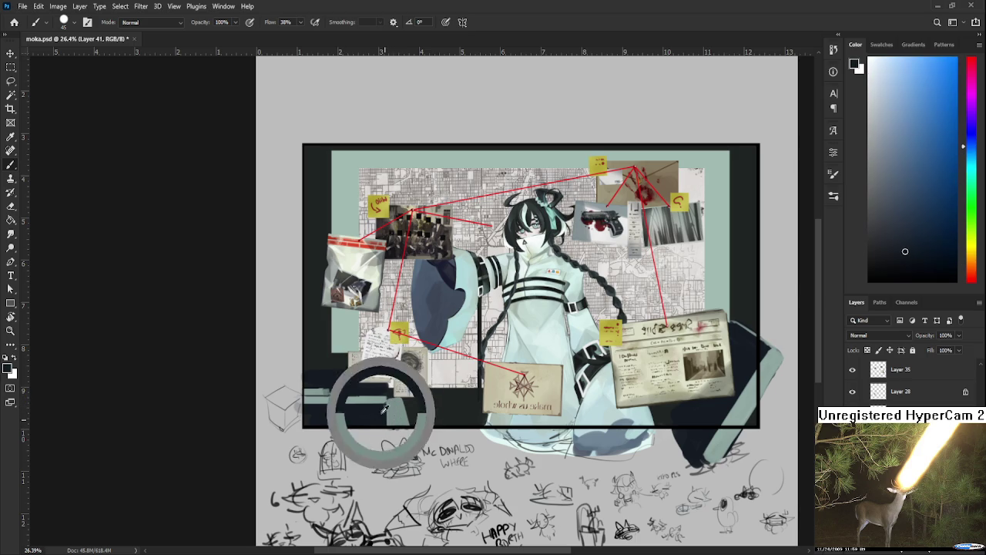
left_click(396, 413, "alt")
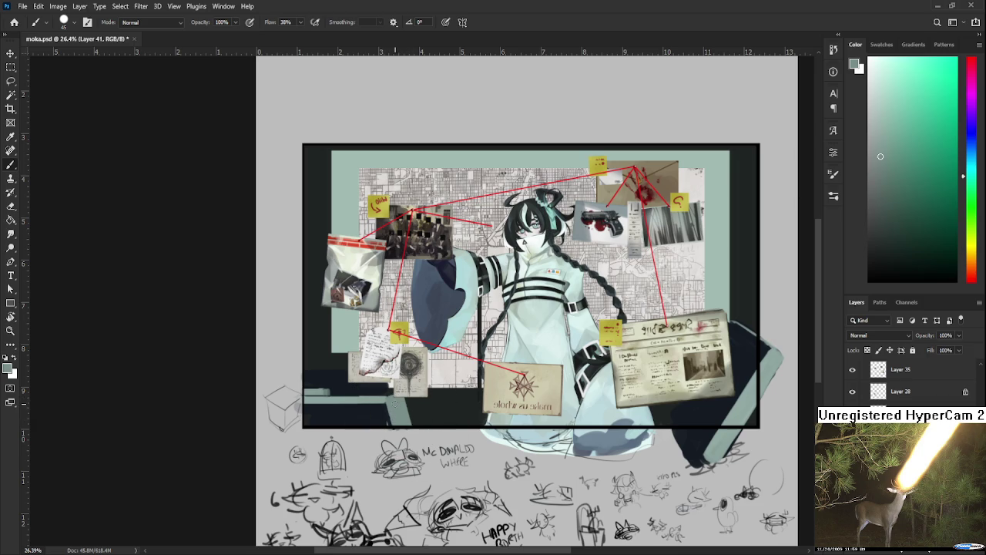
left_click(396, 408, "alt")
Switch between dark teal, light grey-green and near-black navy colours from the ledge and shadow
left_click(393, 407, "alt")
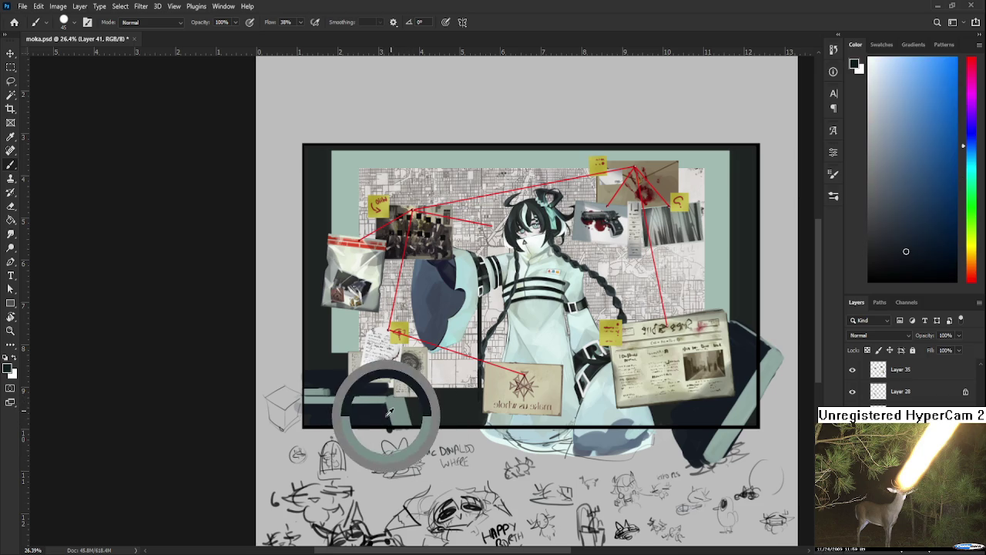
left_click(393, 407, "alt")
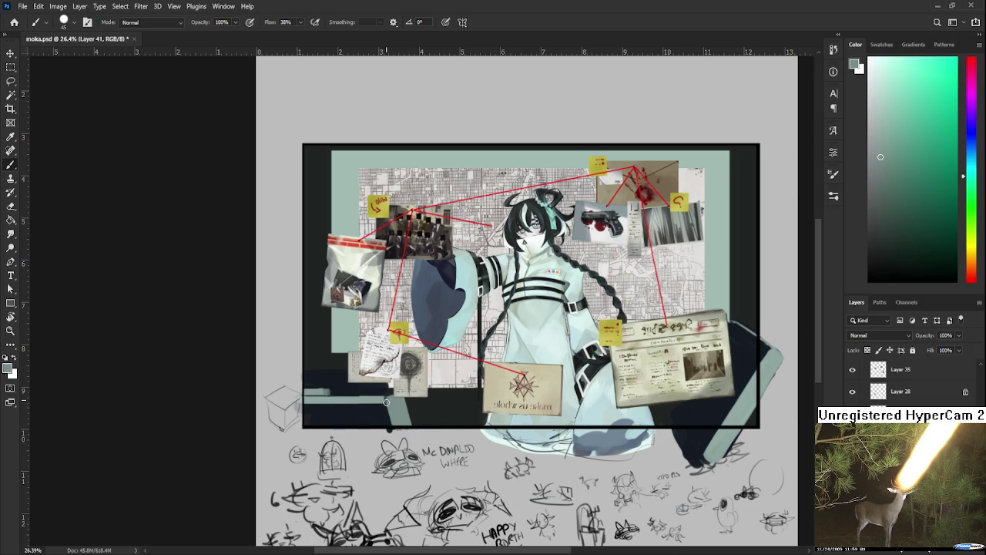
left_click(385, 408, "alt")
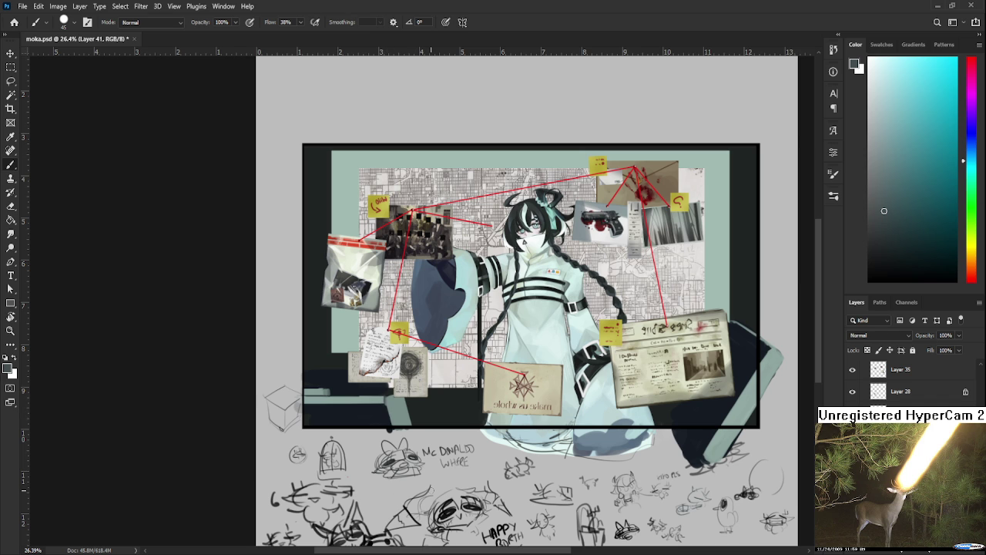
left_click(397, 391, "alt")
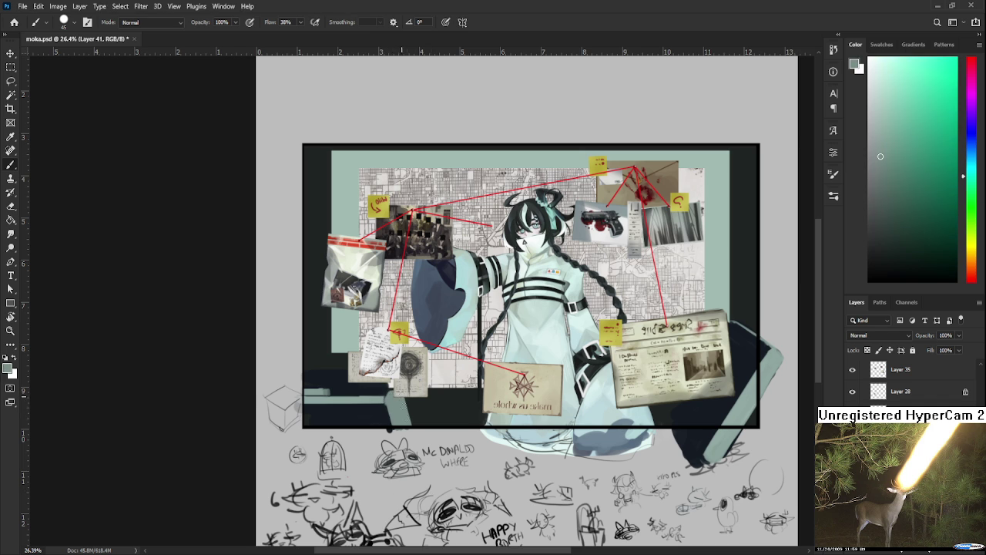
left_click(413, 407, "alt")
left_click(388, 392, "alt")
left_click(377, 394, "alt")
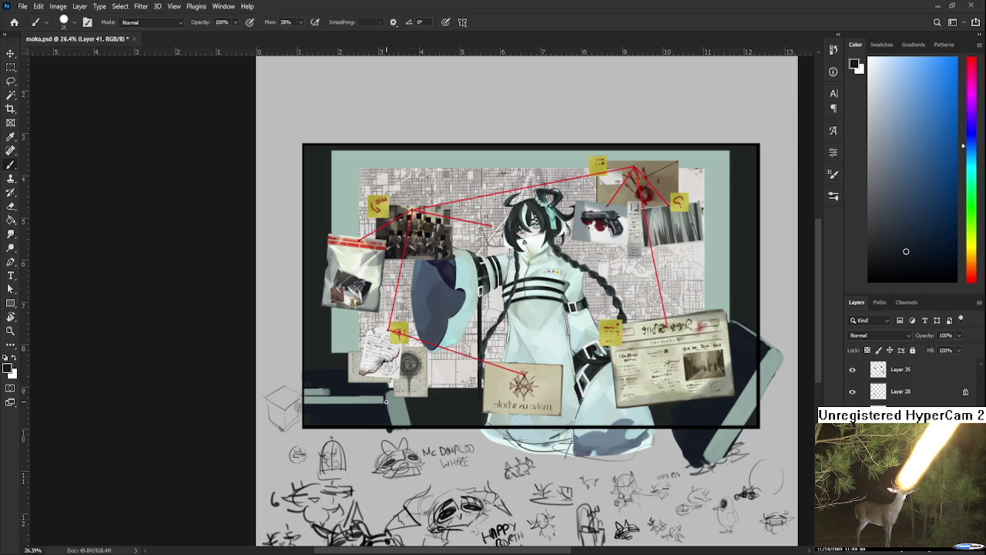
left_click(389, 396, "alt")
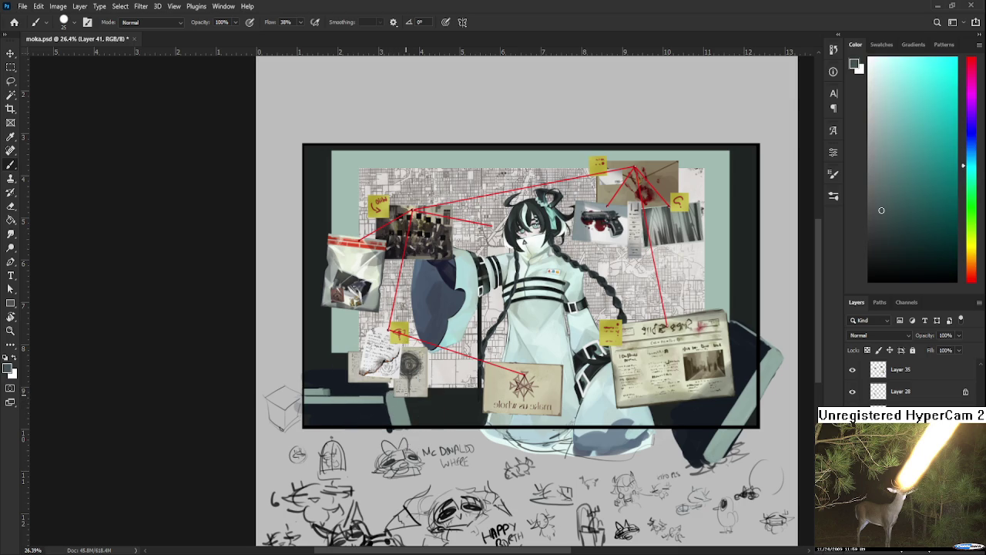
Paint a small dark stroke into the lower shadow, undoing one stroke and resampling navy
left_click_drag(404, 367, 401, 374)
left_click(401, 378, "alt")
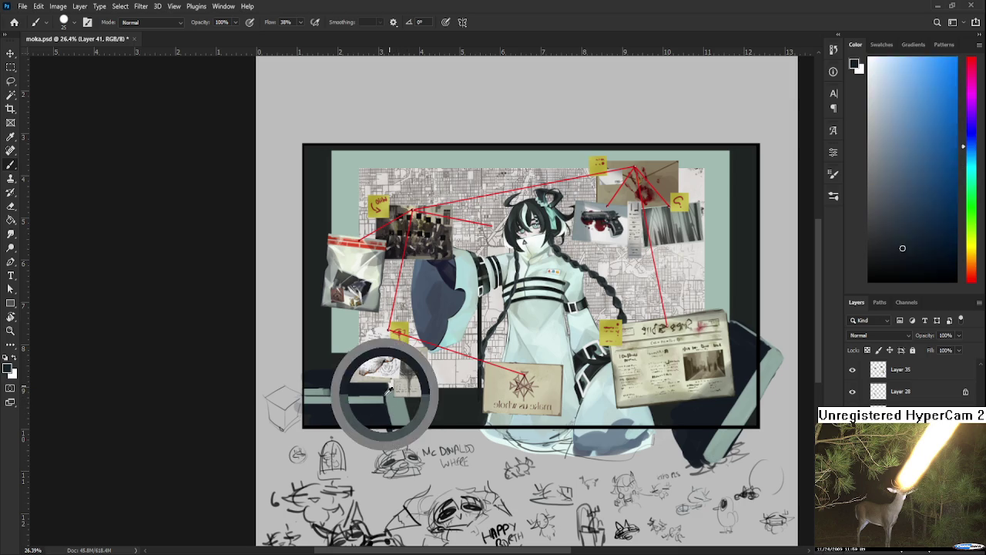
left_click(397, 387, "alt")
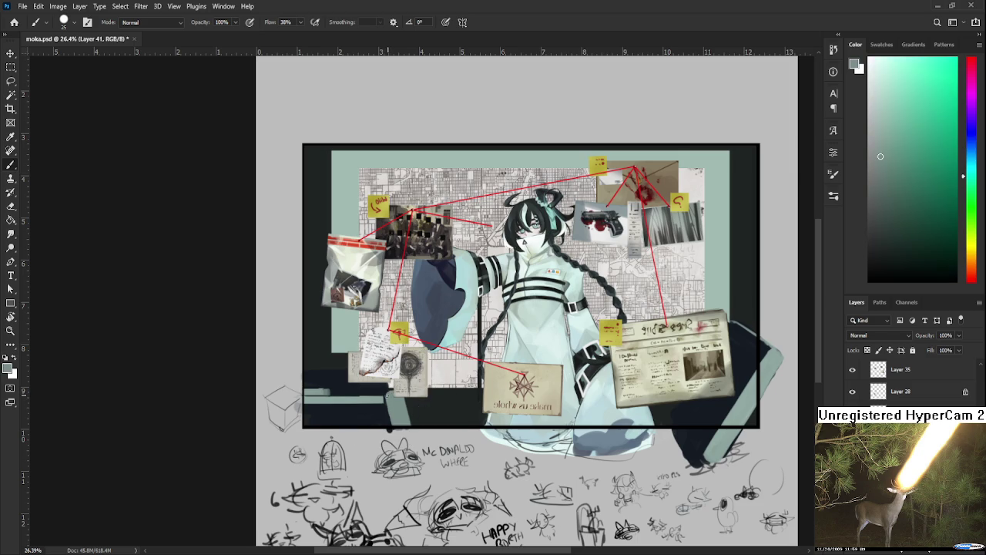
left_click(390, 394, "alt")
left_click(391, 399, "alt")
left_click(383, 392, "alt")
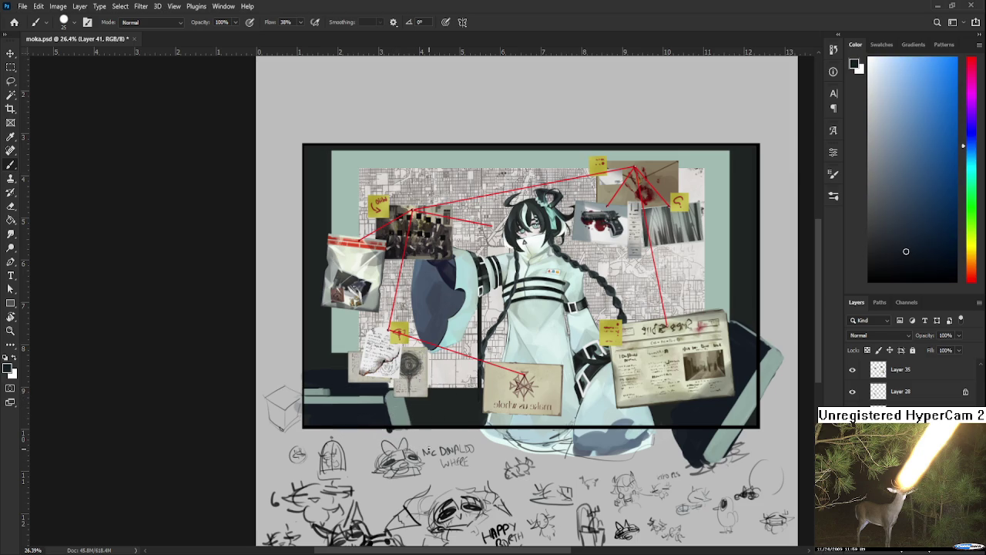
key("ctrl+z")
left_click(388, 390, "alt")
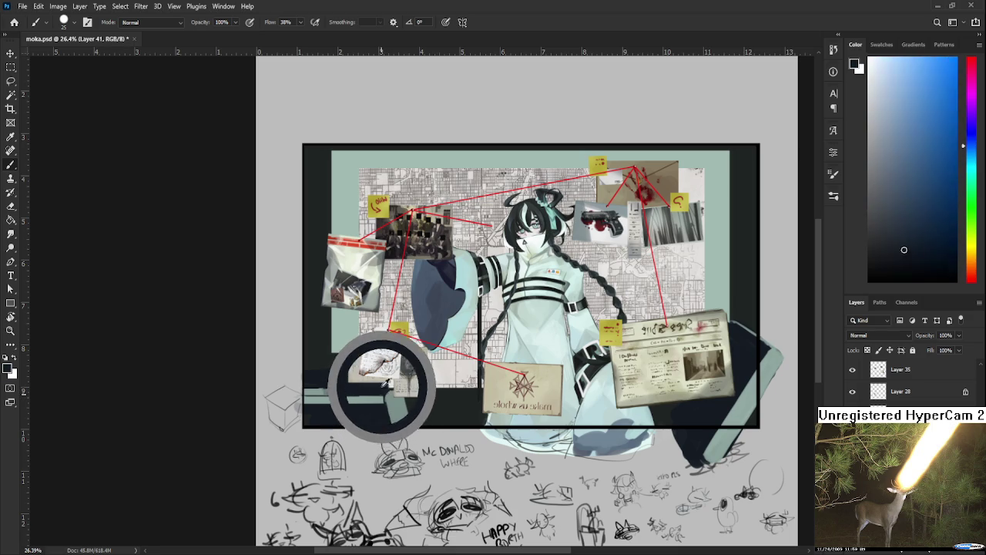
left_click(382, 393, "alt")
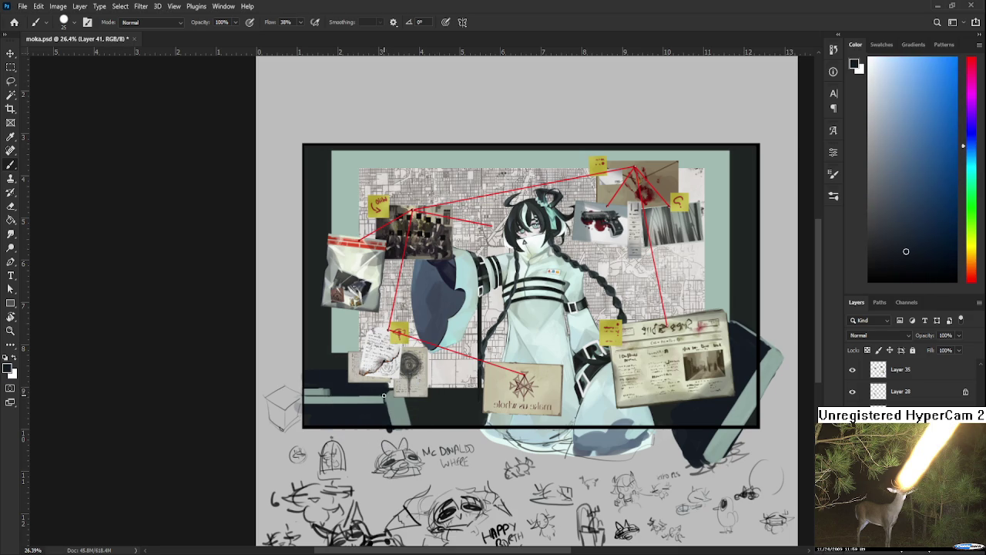
Sample a lighter green-teal and paint a pale teal stroke on the dark ledge
left_click(393, 402, "alt")
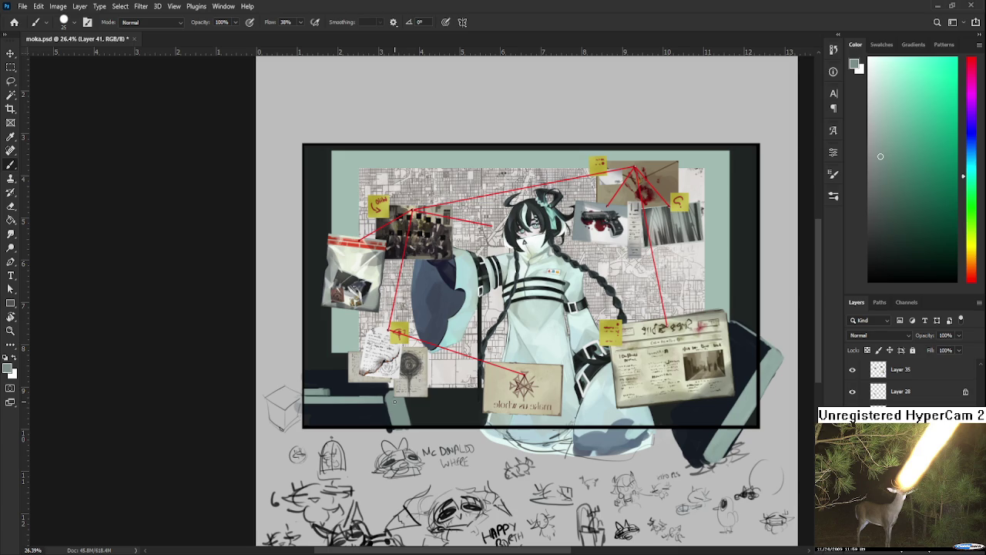
left_click(393, 404, "alt")
left_click(398, 414, "alt")
left_click_drag(390, 408, 392, 416)
scroll(408, 375, "down", 1)
Sample the near-black shadow near the ledge and darken the area below the sketch paper
scroll(411, 375, "up", 2)
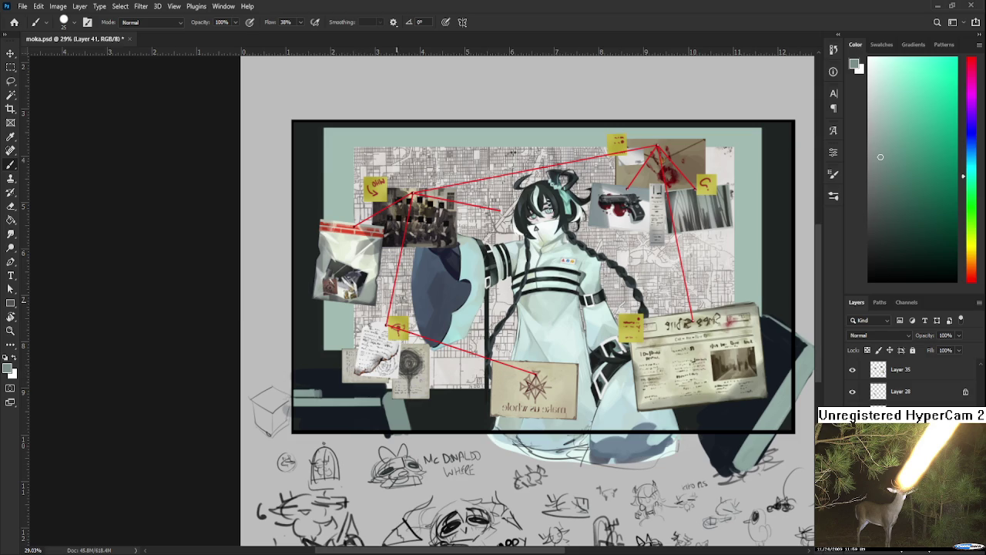
left_click(379, 394, "alt")
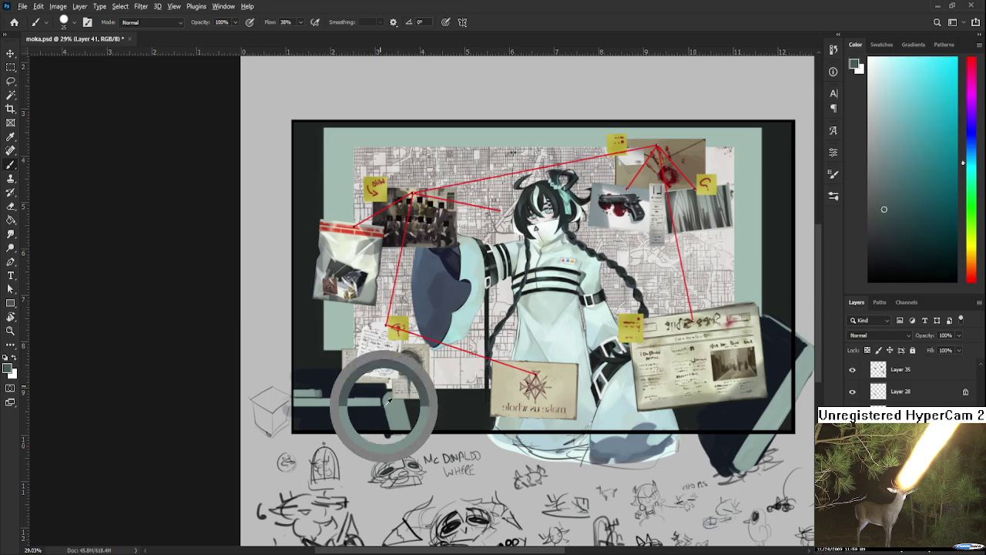
key("e")
key("b")
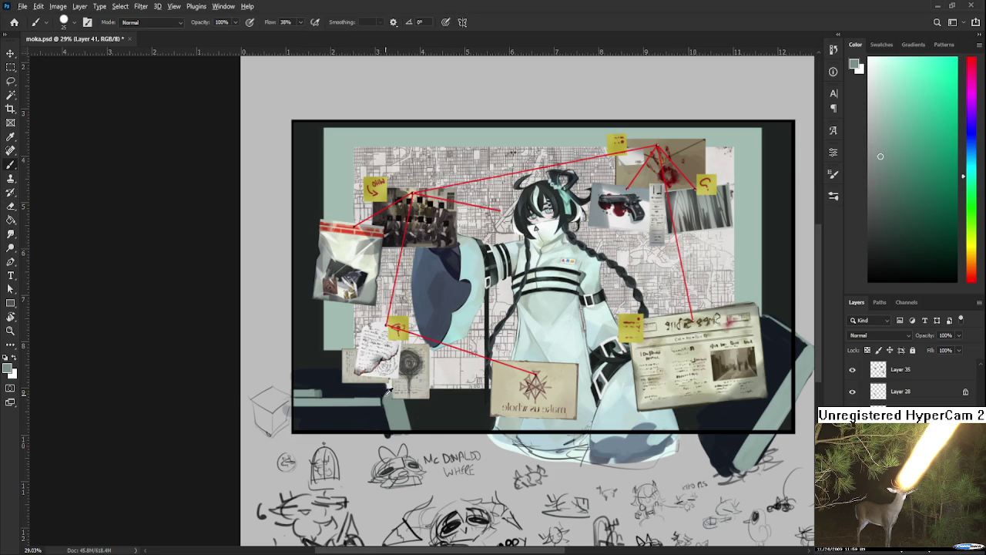
left_click(381, 394, "alt")
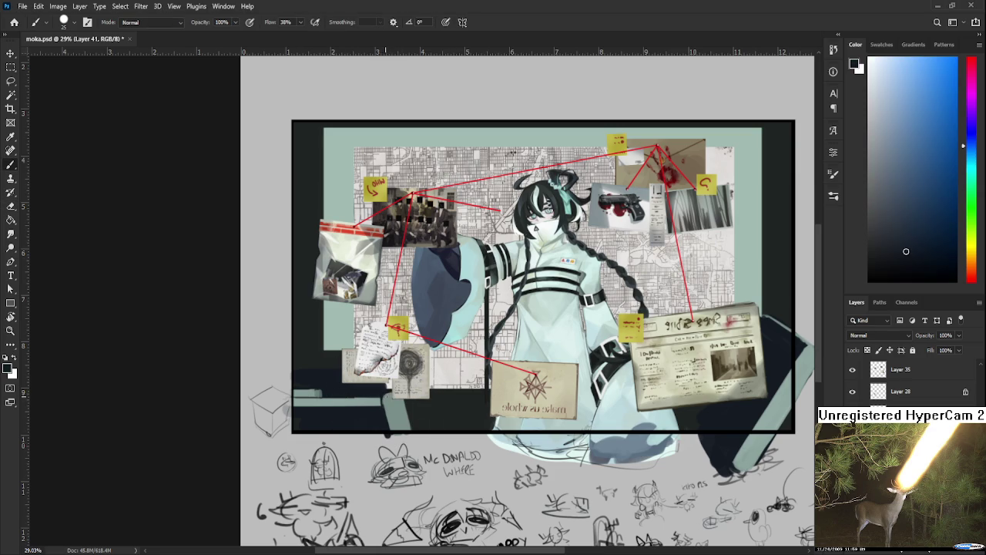
left_click(396, 398, "alt")
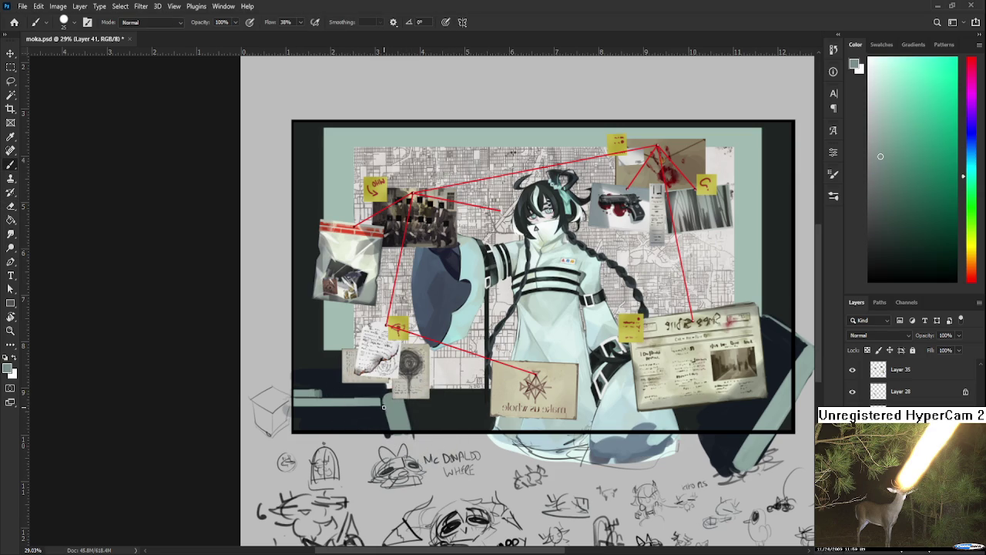
left_click(381, 412, "alt")
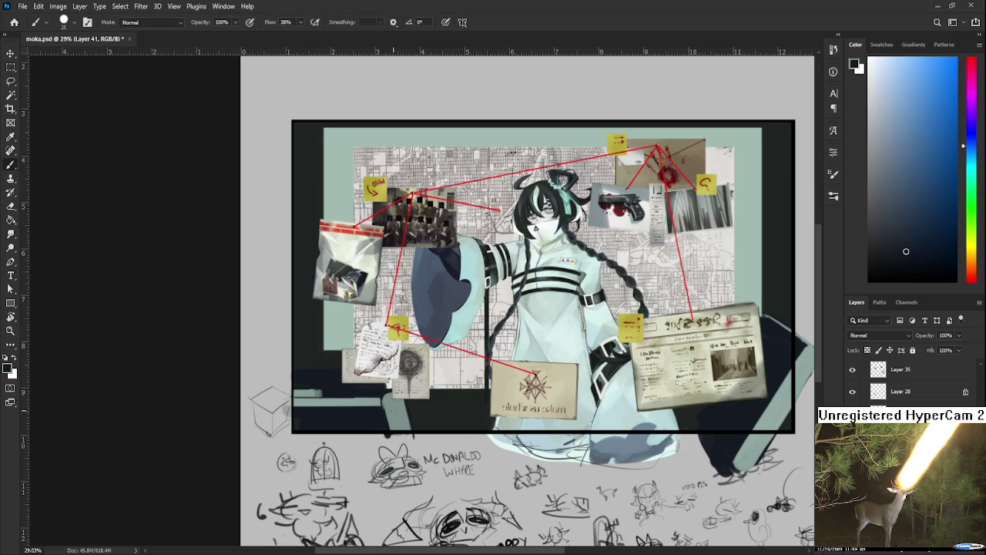
left_click_drag(382, 409, 410, 404)
Sample the light grey-green ledge colour and dab it below the sketch paper
left_click(400, 413, "alt")
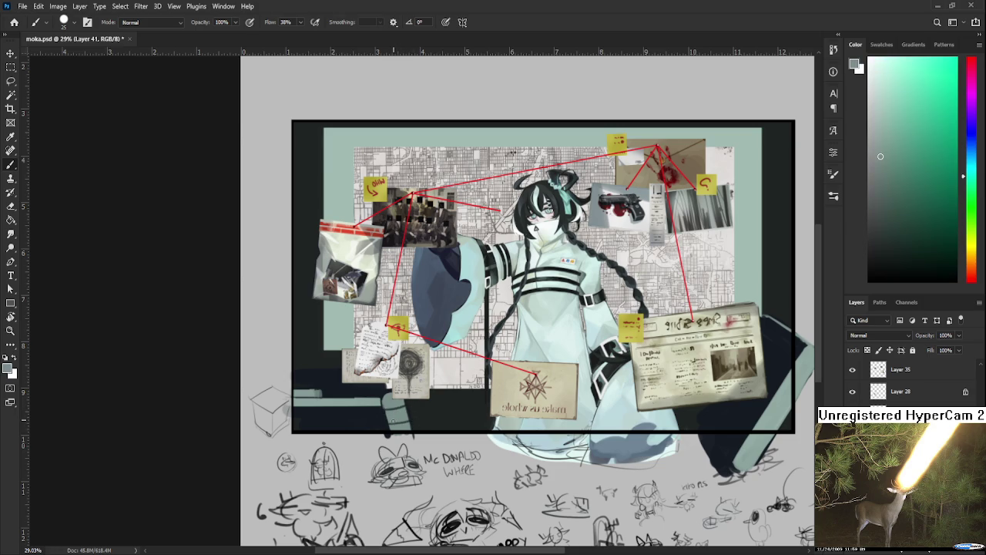
left_click(396, 413, "alt")
left_click(401, 421, "alt")
left_click(383, 411, "alt")
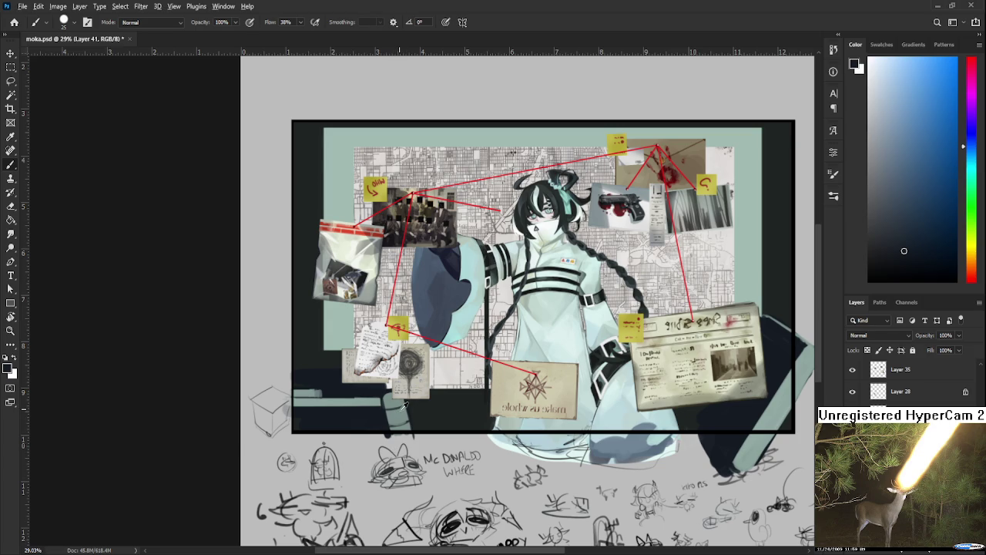
left_click(403, 406, "alt")
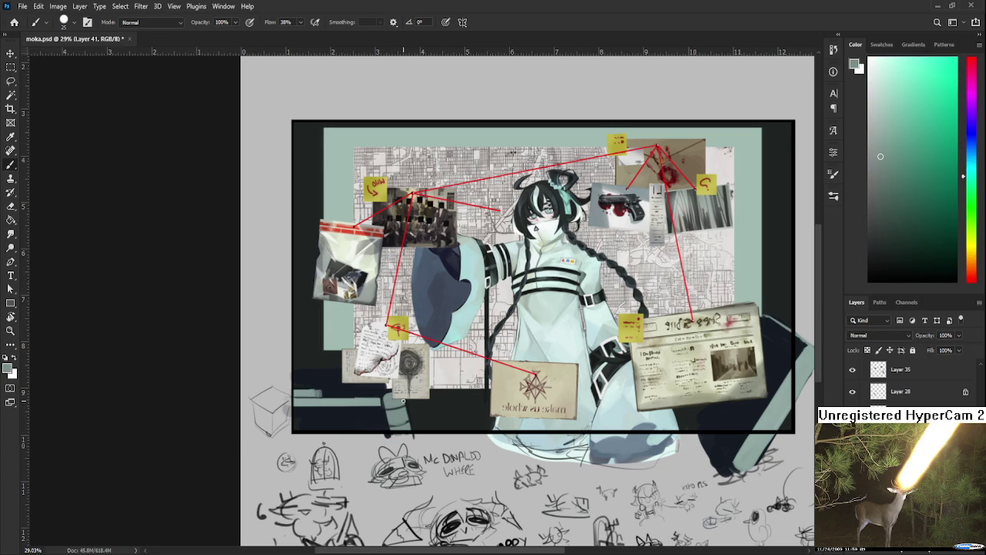
left_click(389, 390, "alt")
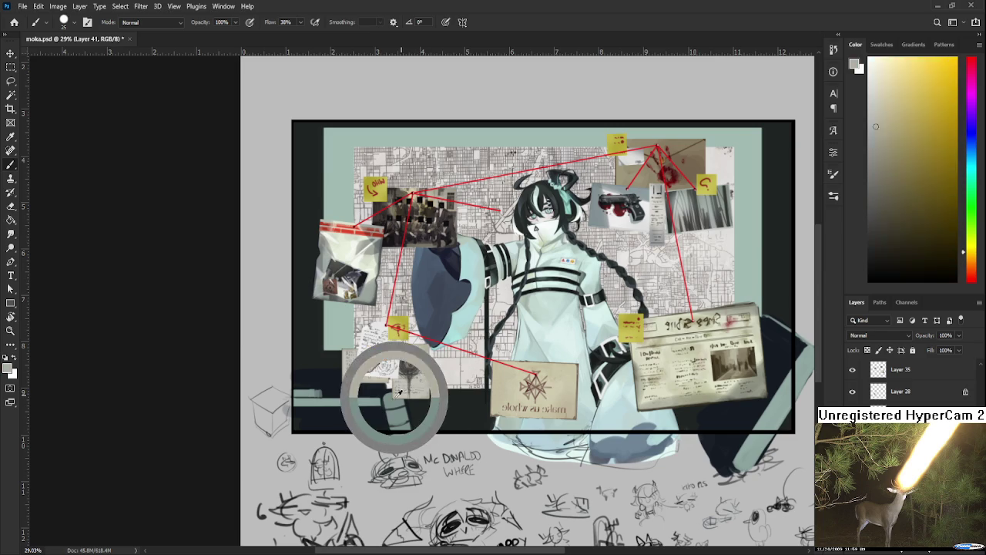
left_click_drag(388, 389, 399, 399)
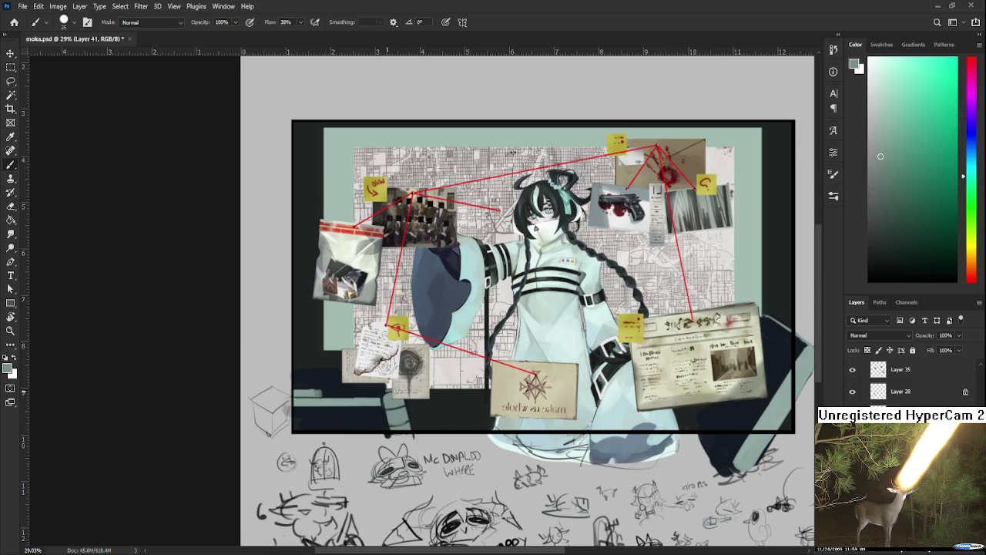
Resample dark blue-black shadow and teal ledge tones around the lower-left corner
left_click(387, 389, "alt")
left_click(389, 389, "alt")
left_click(387, 387, "alt")
left_click(386, 385, "alt")
left_click(385, 387, "alt")
left_click(383, 391, "alt")
left_click(383, 391, "alt")
left_click(382, 392, "alt")
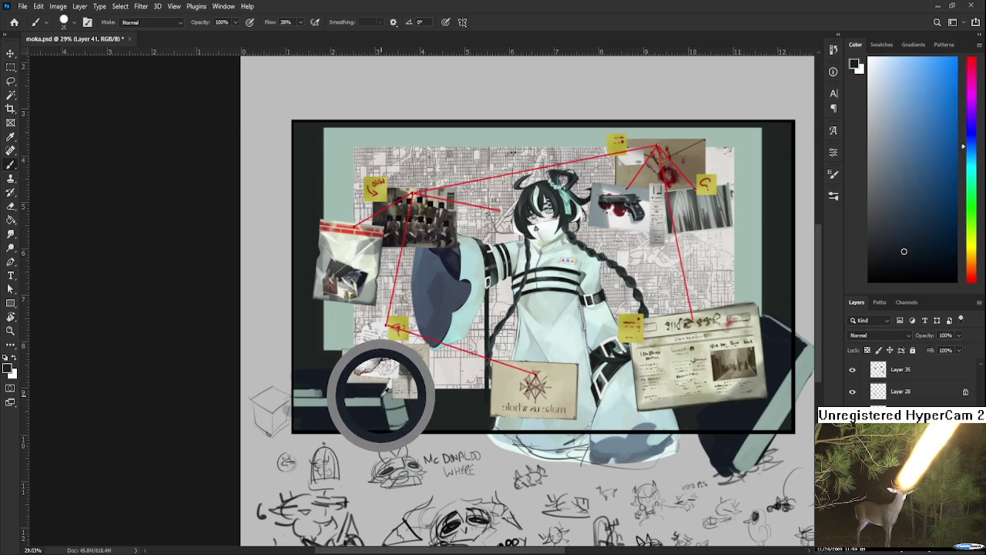
left_click(381, 392, "alt")
left_click(379, 393, "alt")
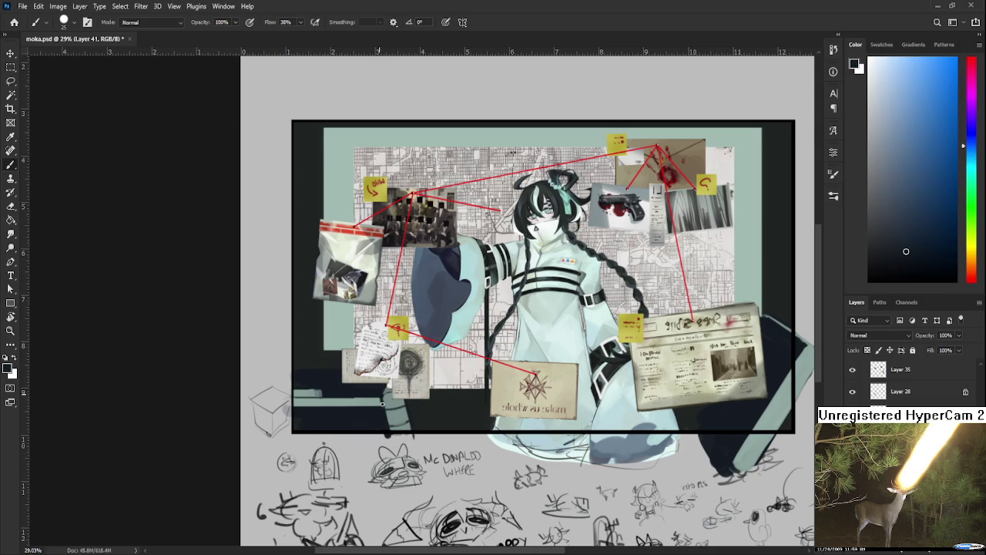
Sample lighter cyan-blue shades from the ledge to compare tones
left_click(383, 392, "alt")
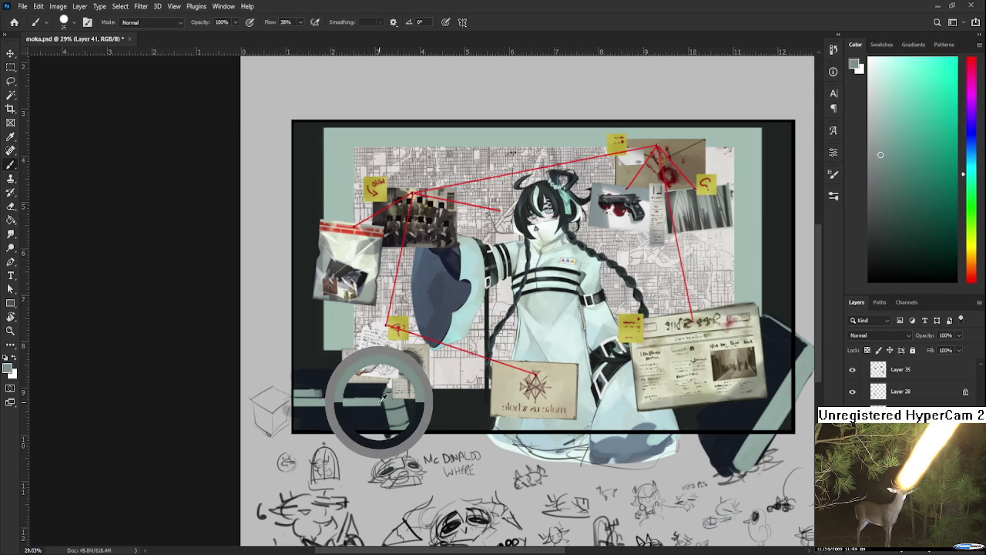
left_click(383, 391, "alt")
left_click(383, 391, "alt")
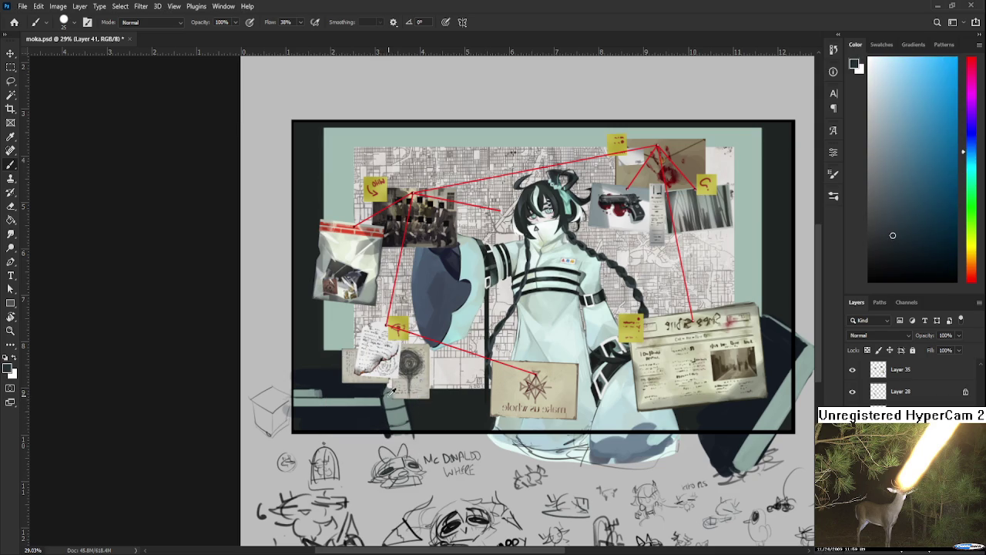
mouse_move(390, 392)
left_mouse_down()
mouse_move(386, 402)
mouse_move(391, 395)
left_mouse_up()
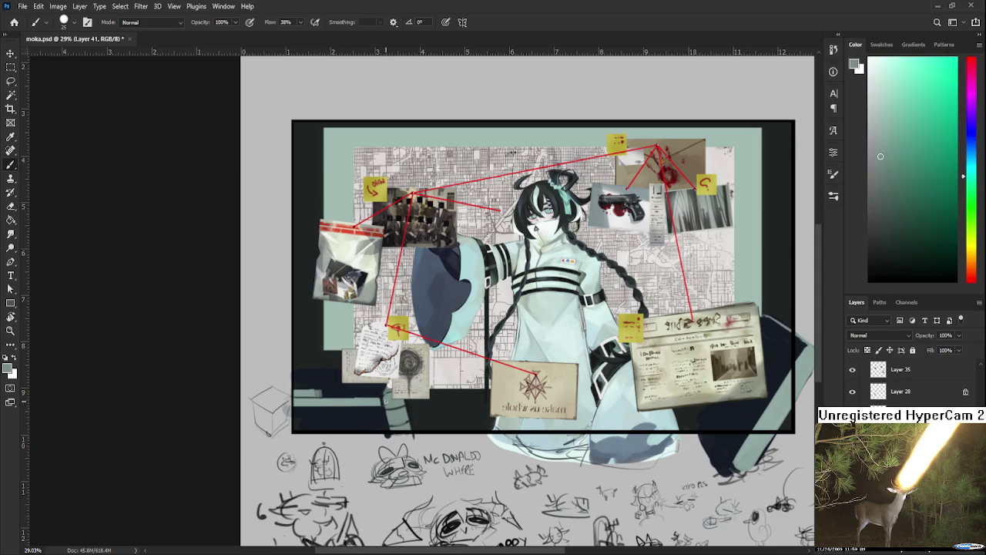
Pick up the near-black shadow colour, then the teal-green, from the lower-left painting area
scroll(388, 410, "left", 3)
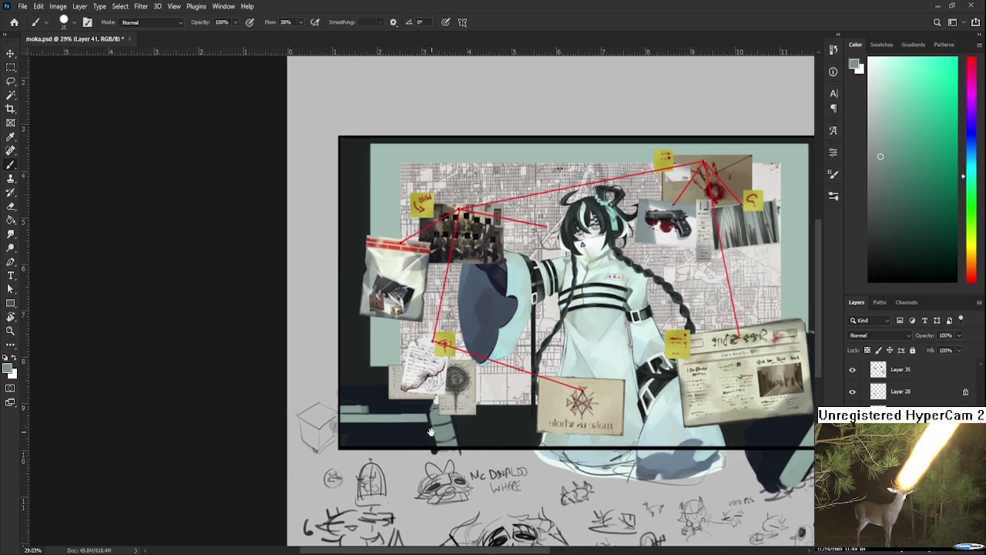
scroll(417, 393, "up", 2)
scroll(415, 392, "down", 1)
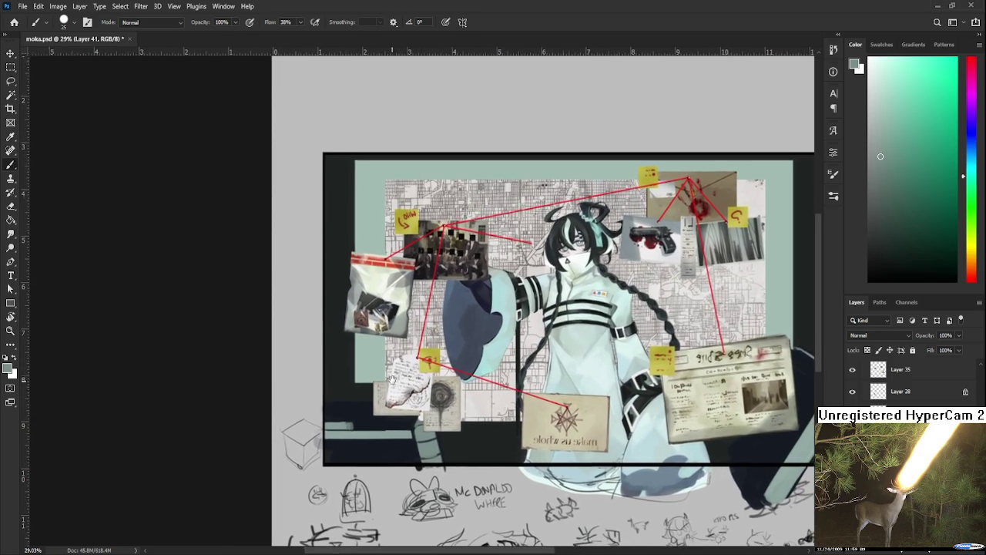
scroll(418, 422, "down", 1)
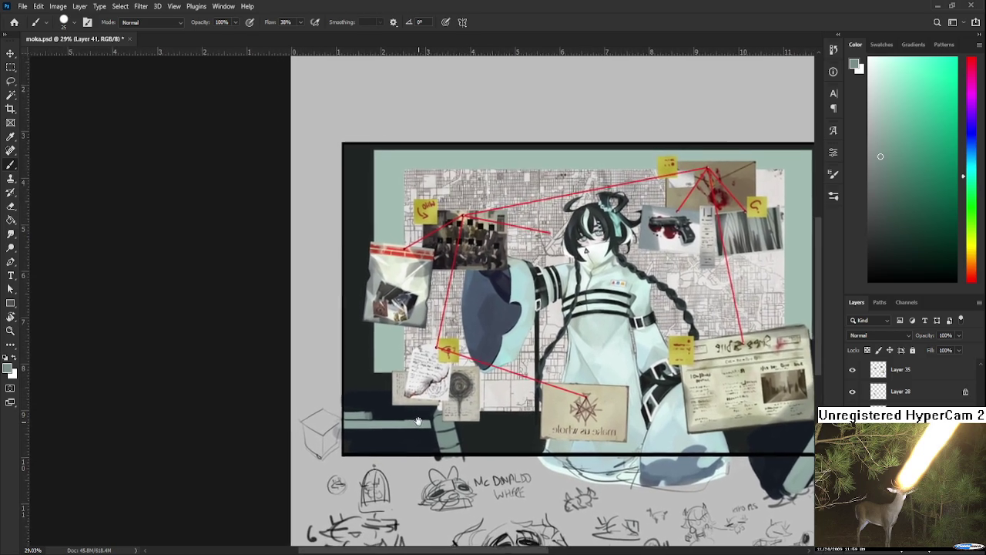
scroll(419, 422, "down", 2)
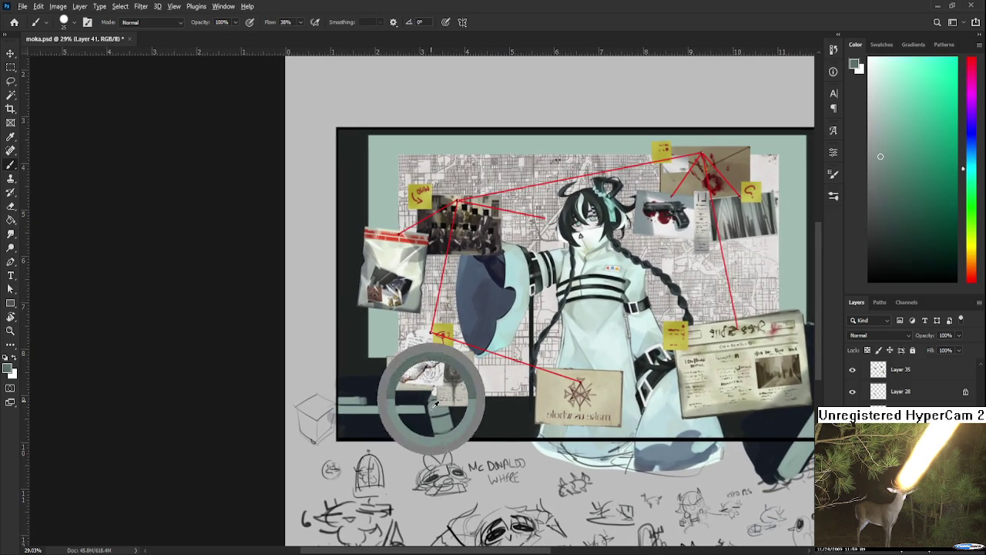
left_click(429, 401, "alt")
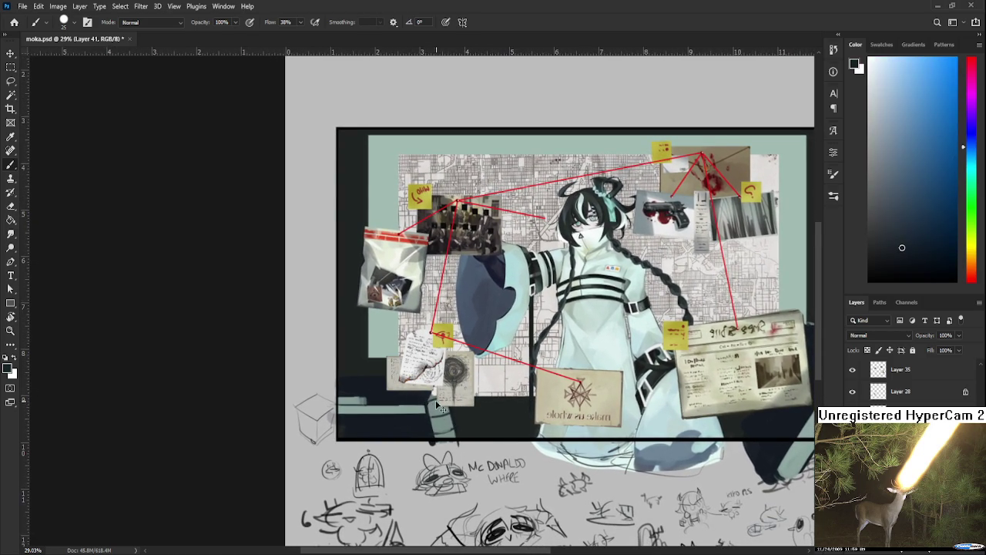
scroll(425, 402, "down", 3)
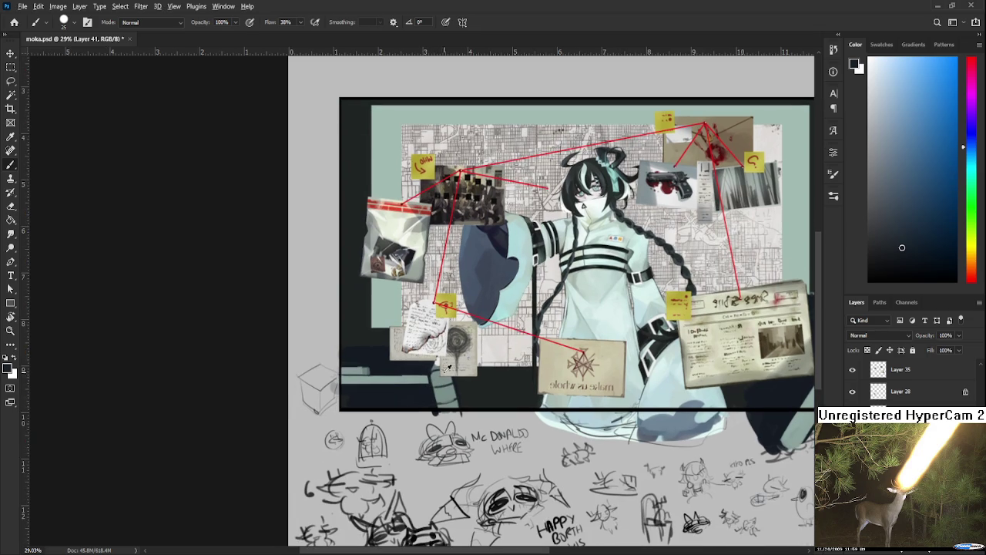
left_click(436, 368, "alt")
scroll(456, 413, "down", 3)
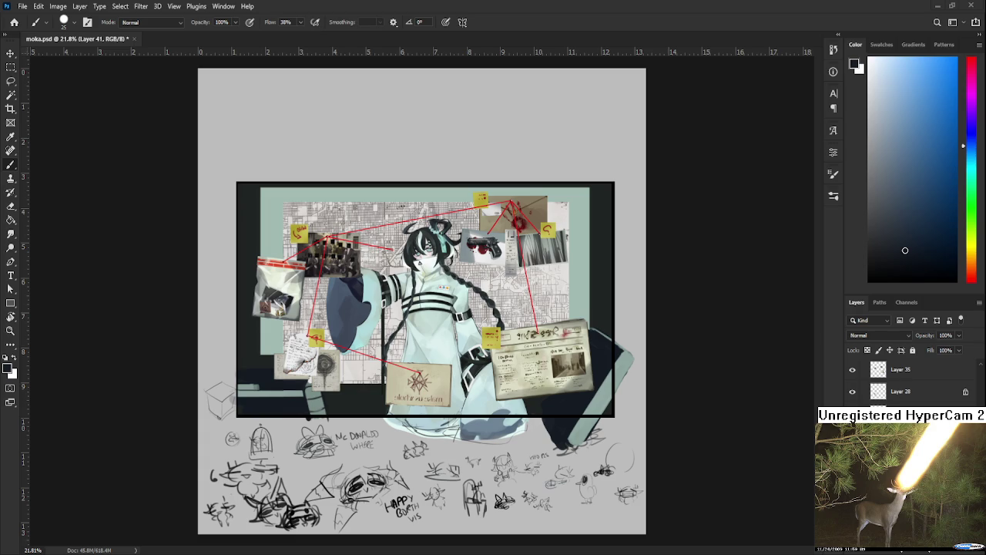
Zoom in on the evidence board and sample the teal ledge and navy shadow colours
mouse_move(326, 417)
left_mouse_down()
mouse_move(406, 379)
mouse_move(497, 402)
left_mouse_up()
left_click(383, 389, "alt")
left_click_drag(383, 389, 310, 393)
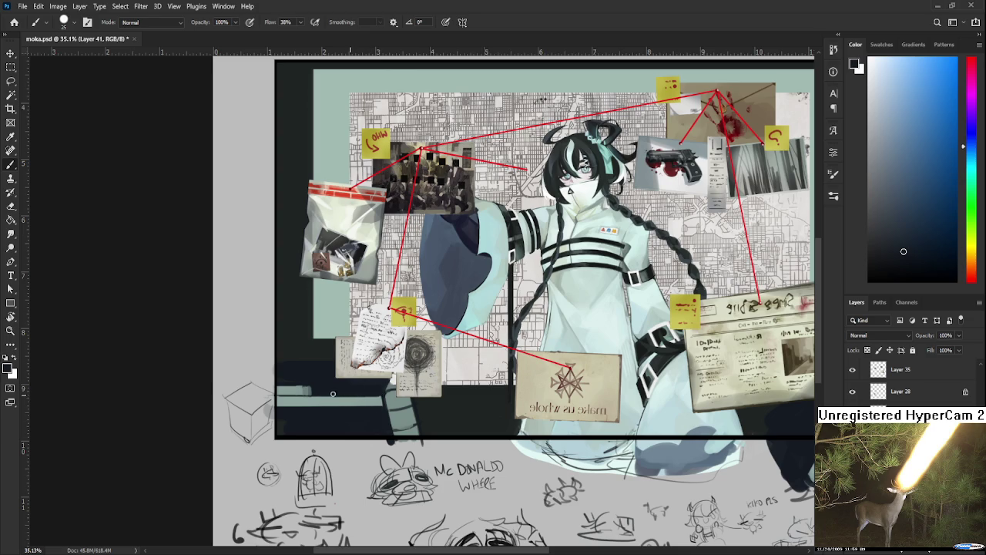
left_click(382, 398, "alt")
left_click_drag(382, 397, 384, 400)
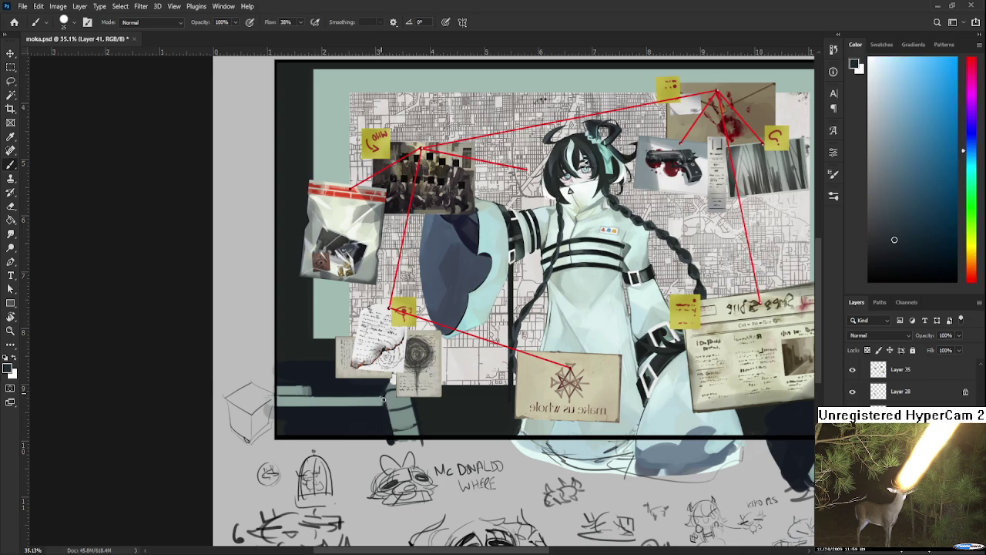
left_click(384, 400, "alt")
left_click(416, 400, "alt")
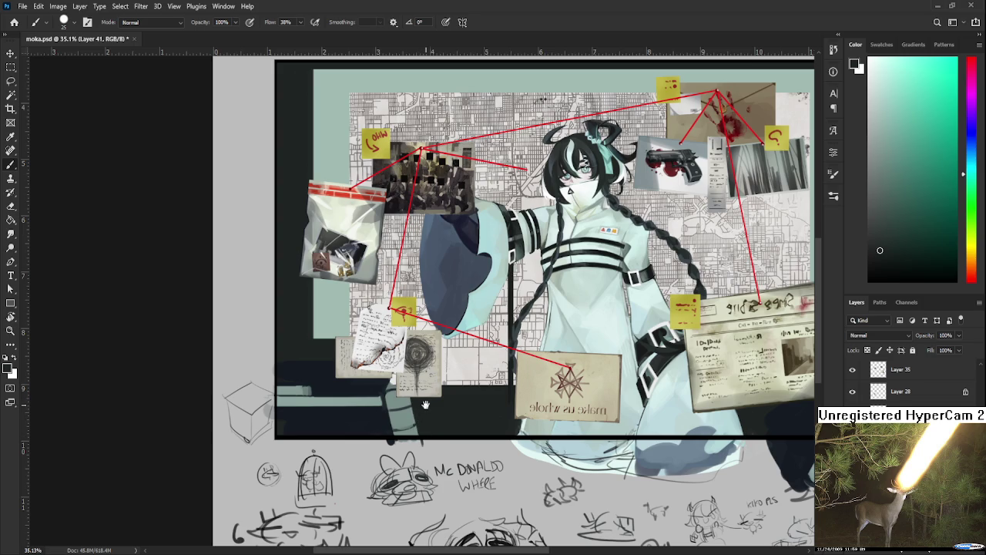
Bring the lower-left ledge into view and sample a lighter teal-grey from it
scroll(427, 404, "up", 2)
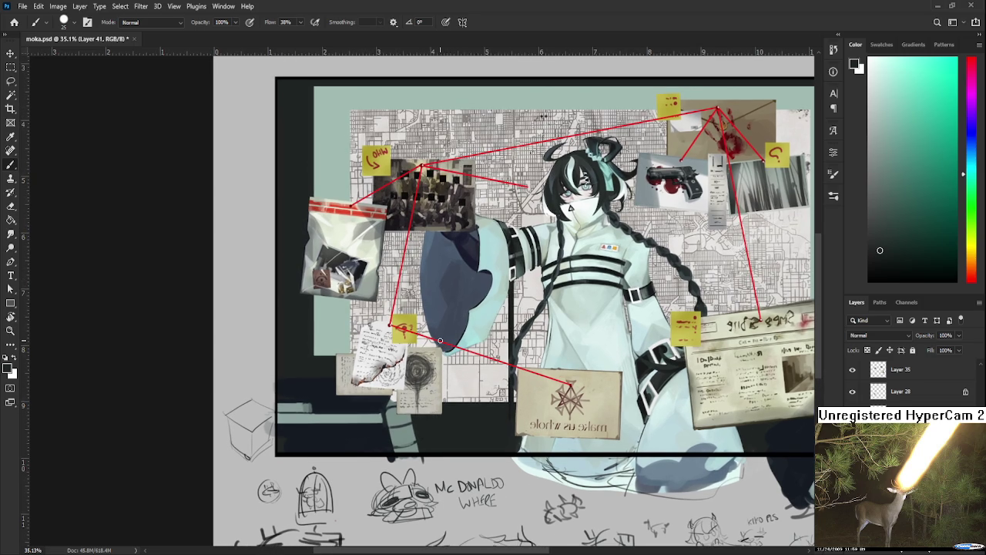
scroll(440, 340, "down", 3)
scroll(256, 397, "up", 3)
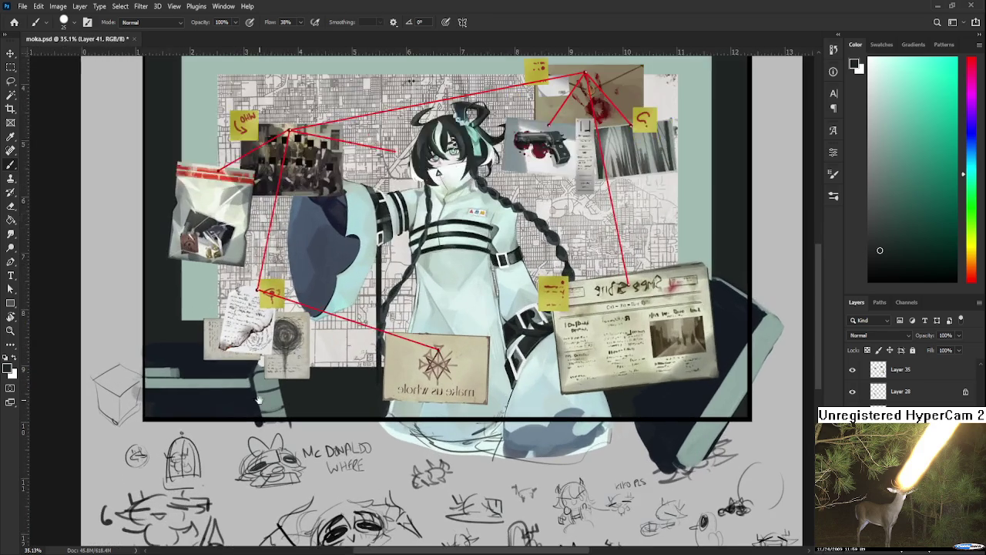
left_click_drag(300, 413, 418, 429)
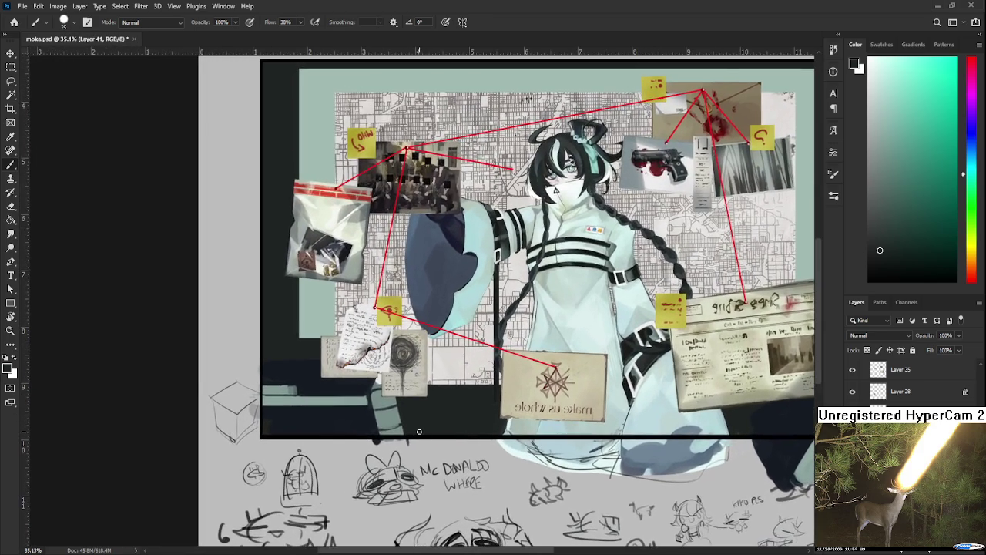
left_click_drag(410, 360, 368, 386)
left_click(375, 382, "alt")
left_click(375, 382, "alt")
left_click(376, 384, "alt")
left_click(381, 393, "alt")
Brush a light teal highlight along the dark strip at the artwork's bottom
scroll(422, 413, "down", 1, "alt")
scroll(466, 371, "down", 1, "alt")
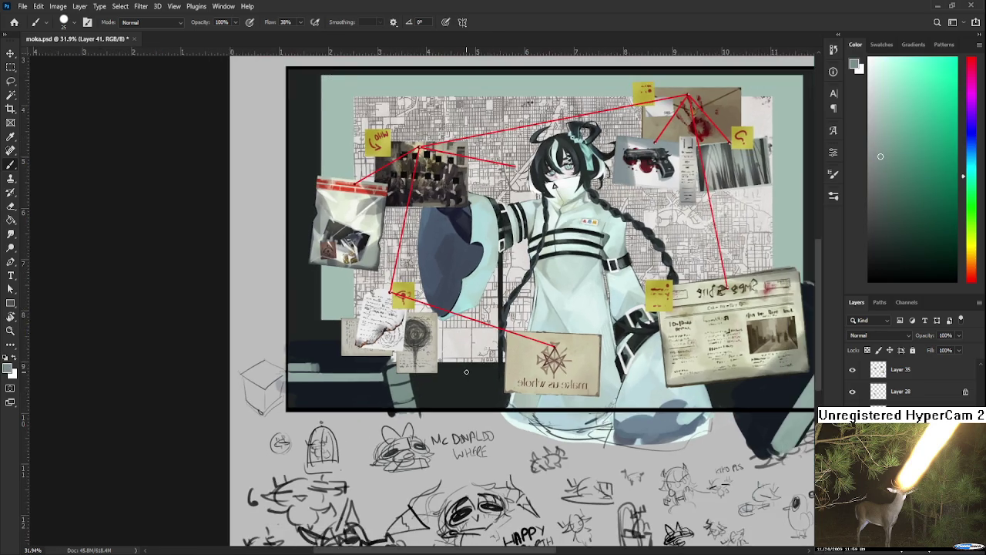
scroll(466, 372, "down", 3, "alt")
scroll(455, 339, "up", 2, "alt")
mouse_move(454, 338)
left_mouse_down()
mouse_move(511, 396)
mouse_move(539, 369)
left_mouse_up()
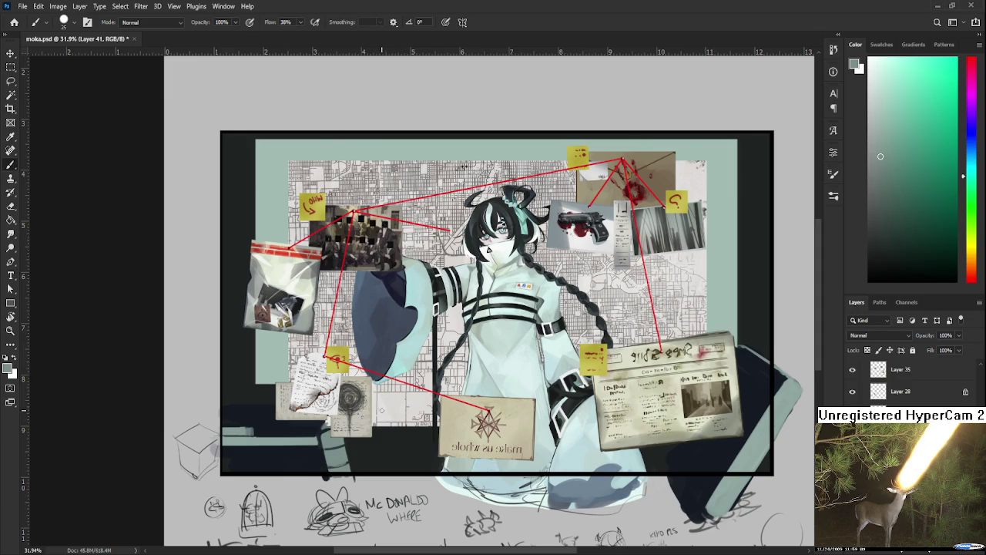
left_click_drag(359, 463, 375, 474)
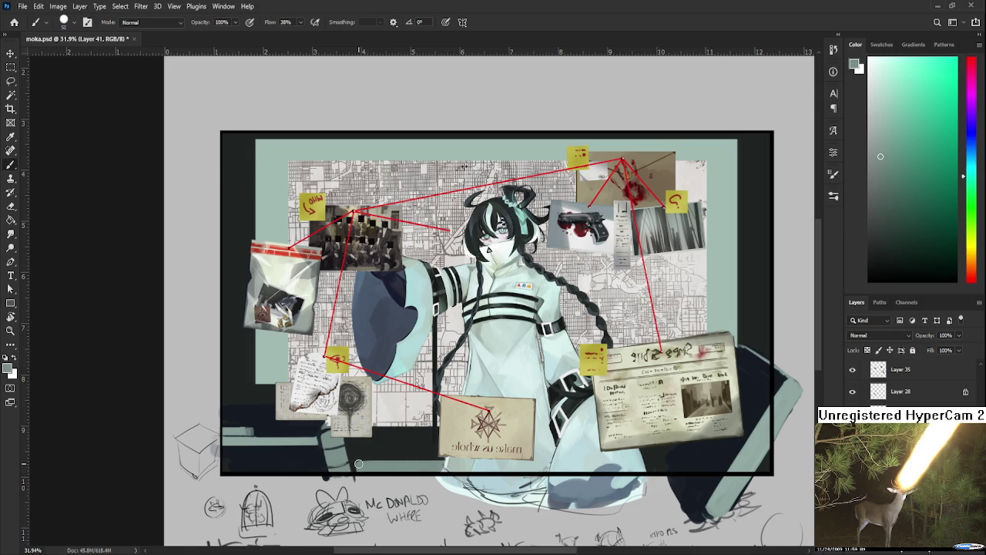
scroll(358, 463, "down", 2)
scroll(901, 385, "up", 1)
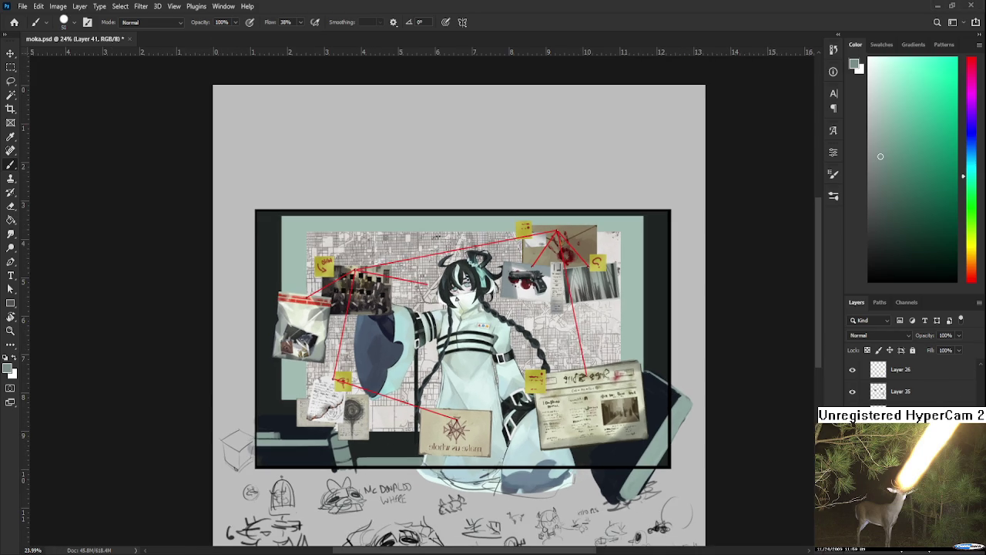
Move Layer 26 in the stack and brush a grey-teal ledge under the frame
left_click_drag(905, 377, 917, 360)
left_click_drag(422, 460, 446, 461)
left_click(401, 457, "alt")
left_click_drag(401, 464, 593, 462)
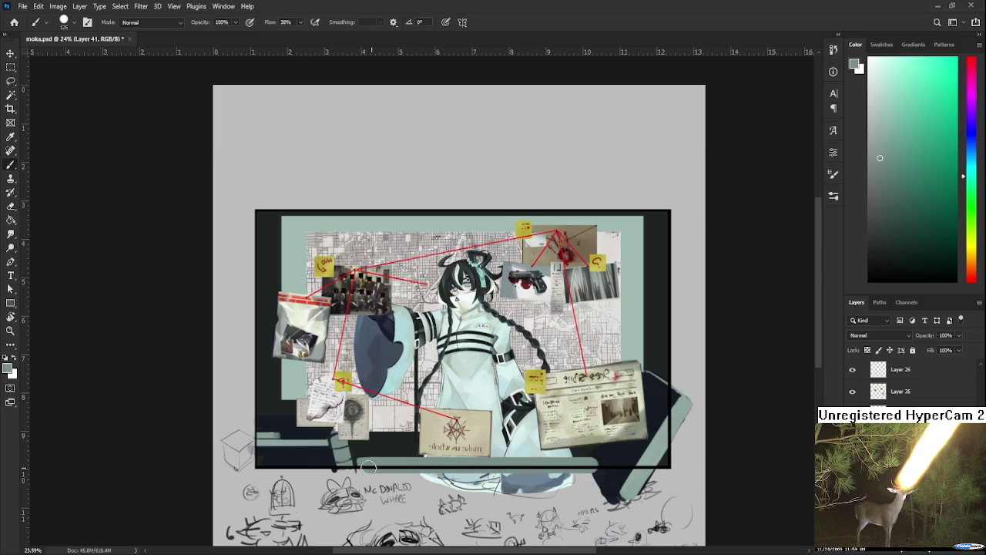
Resample the grey-teal and extend the ledge further along the frame's bottom edge
scroll(545, 462, "right", 2)
left_click(545, 461, "alt")
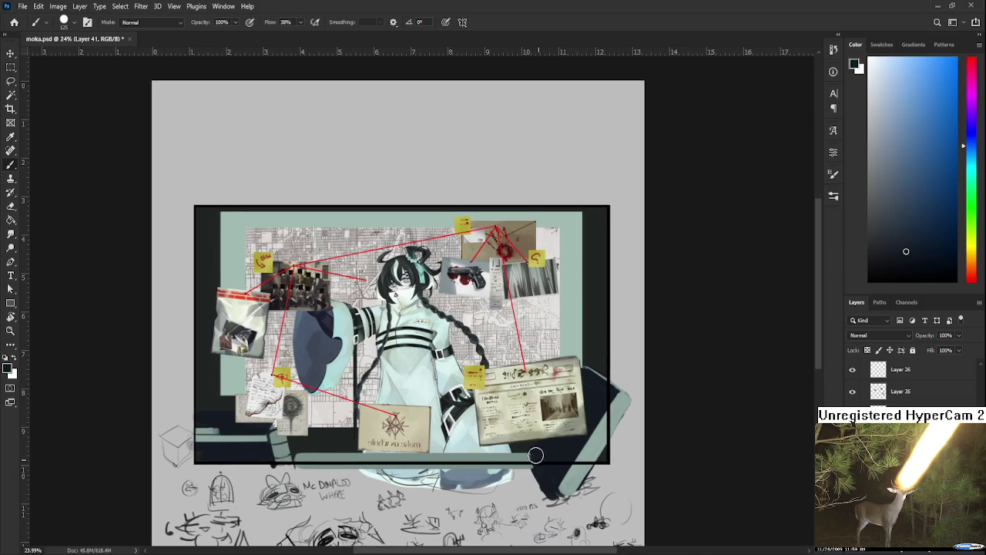
left_click(334, 460, "alt")
left_click(333, 459, "alt")
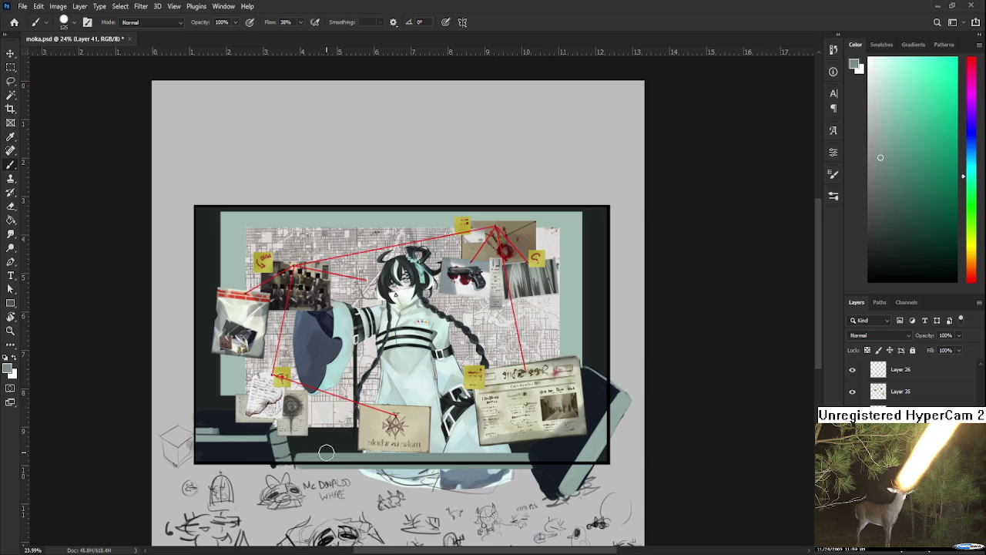
left_click_drag(301, 455, 468, 458)
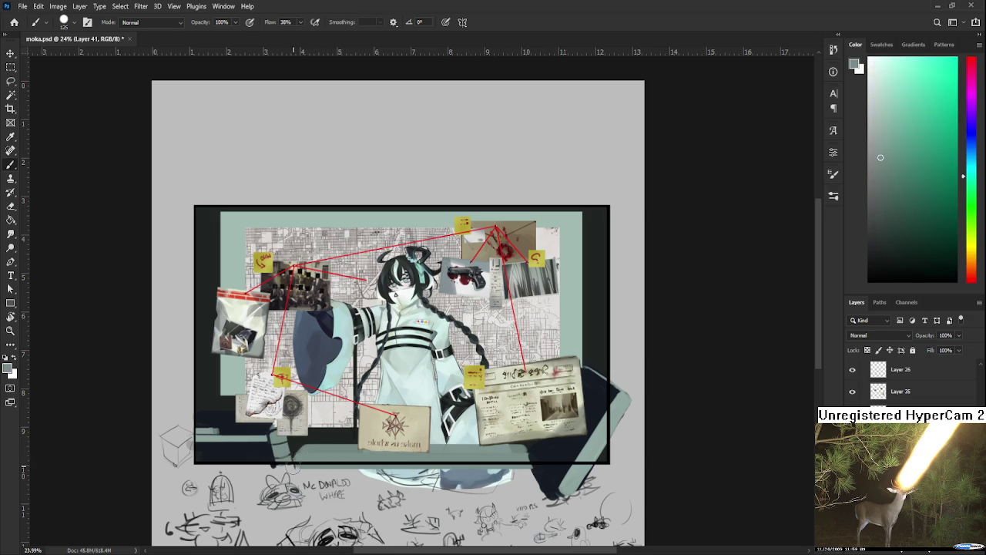
left_click_drag(486, 456, 508, 444)
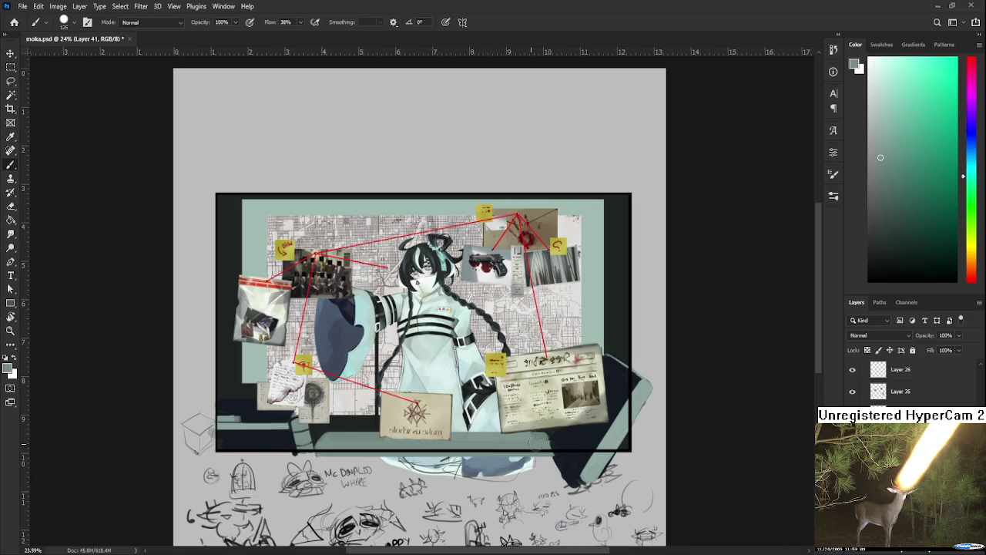
scroll(525, 444, "down", 2)
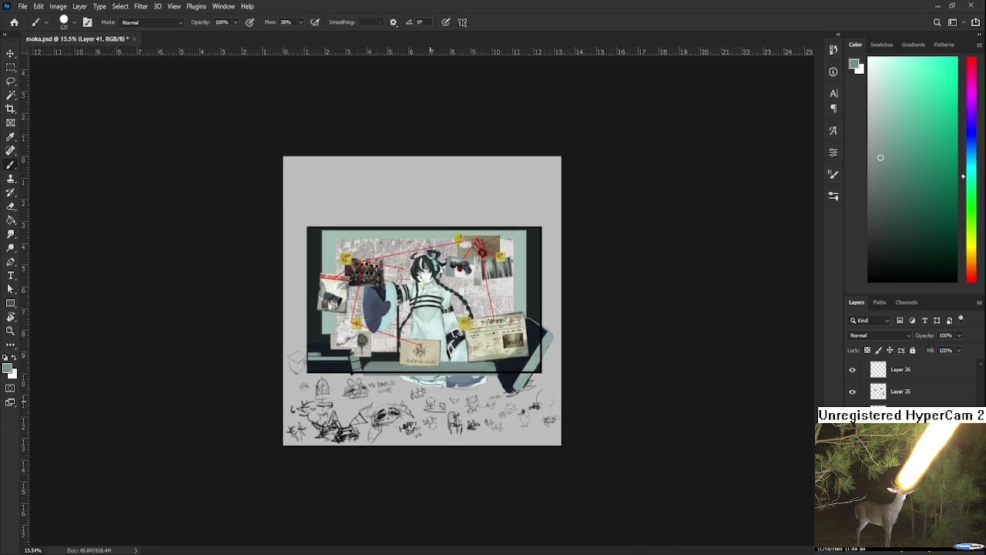
scroll(438, 382, "down", 2)
scroll(448, 362, "down", 2)
scroll(447, 308, "up", 1)
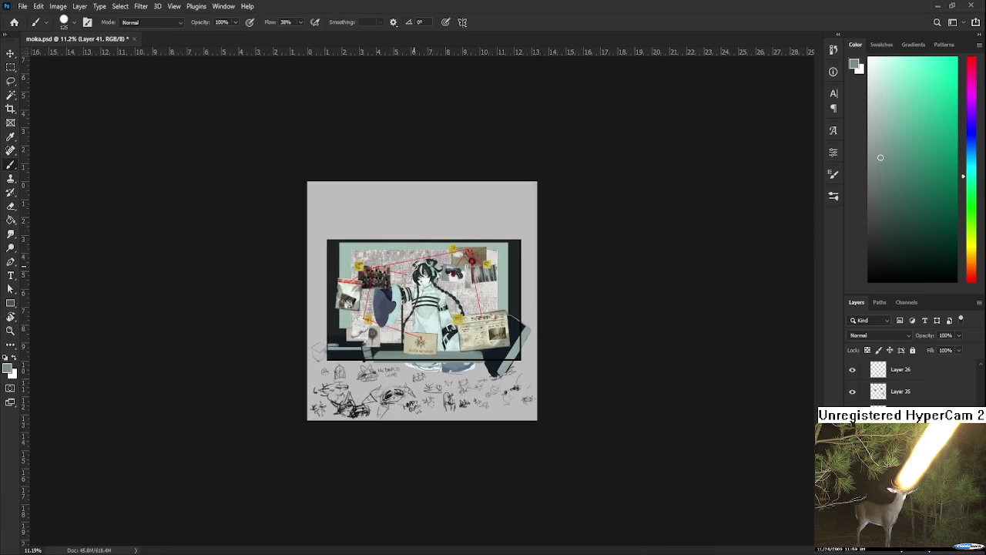
scroll(444, 307, "up", 1)
scroll(441, 305, "up", 2)
scroll(437, 304, "up", 1)
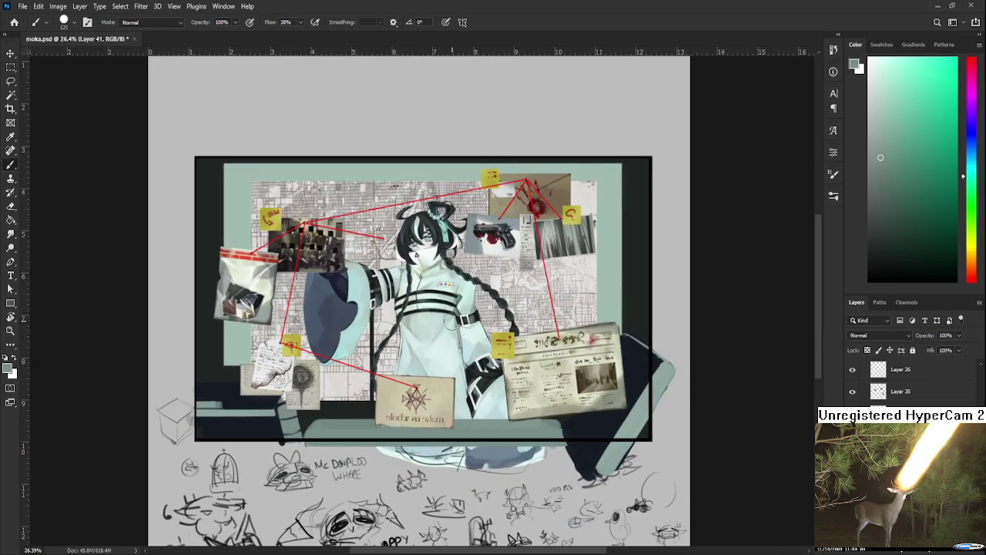
scroll(458, 369, "up", 1)
scroll(462, 371, "up", 1)
scroll(477, 375, "up", 1)
scroll(493, 381, "down", 1)
scroll(516, 391, "down", 1)
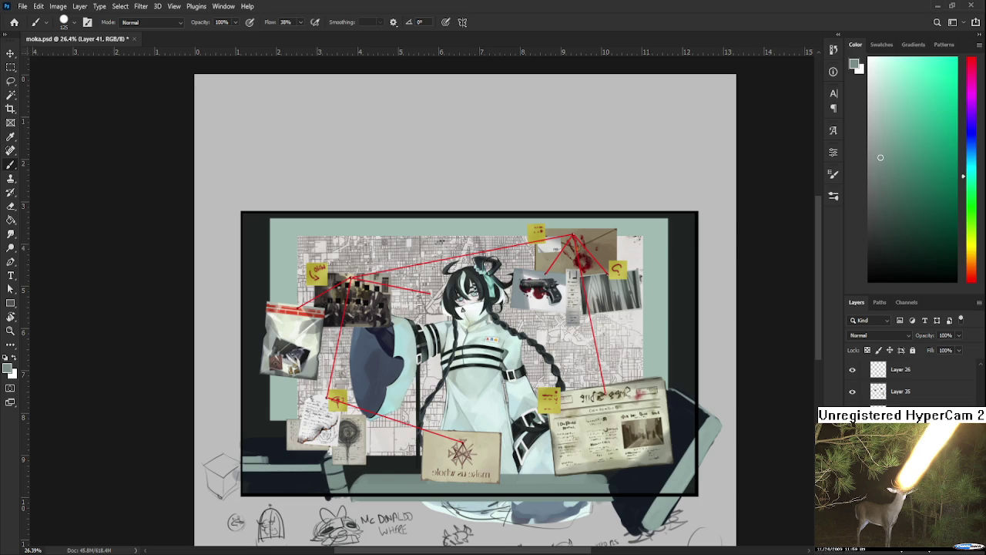
Sample teal-grey, shrink the brush and lay dark navy onto the lower-left wall strip
left_click_drag(310, 440, 267, 457)
key("bracketleft")
key("bracketleft")
key("bracketleft")
key("bracketleft")
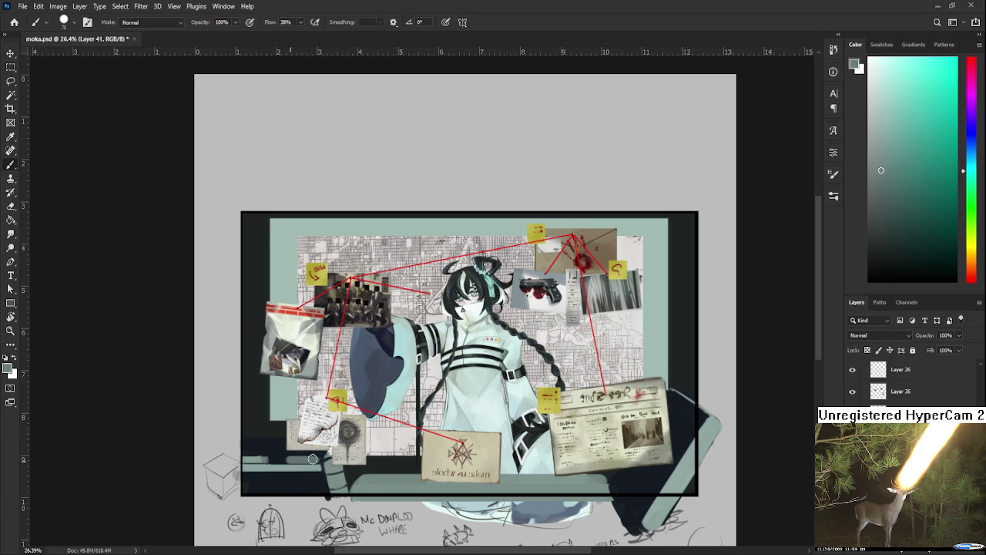
left_click(291, 455, "alt")
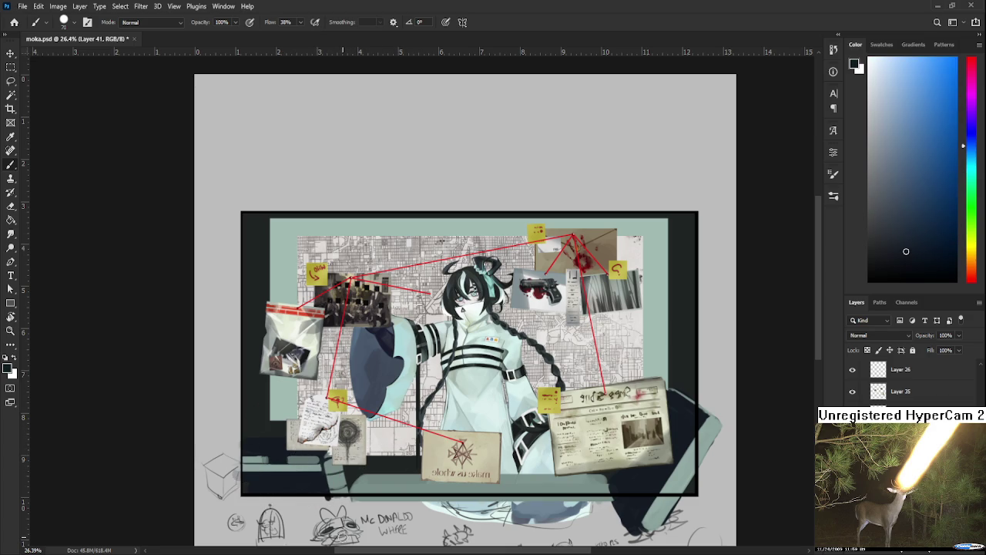
left_click(319, 448, "alt")
Shade the strip with near-black blue shadow and the grey-green strip colour
scroll(344, 377, "down", 3)
scroll(339, 377, "down", 1)
scroll(336, 376, "up", 2)
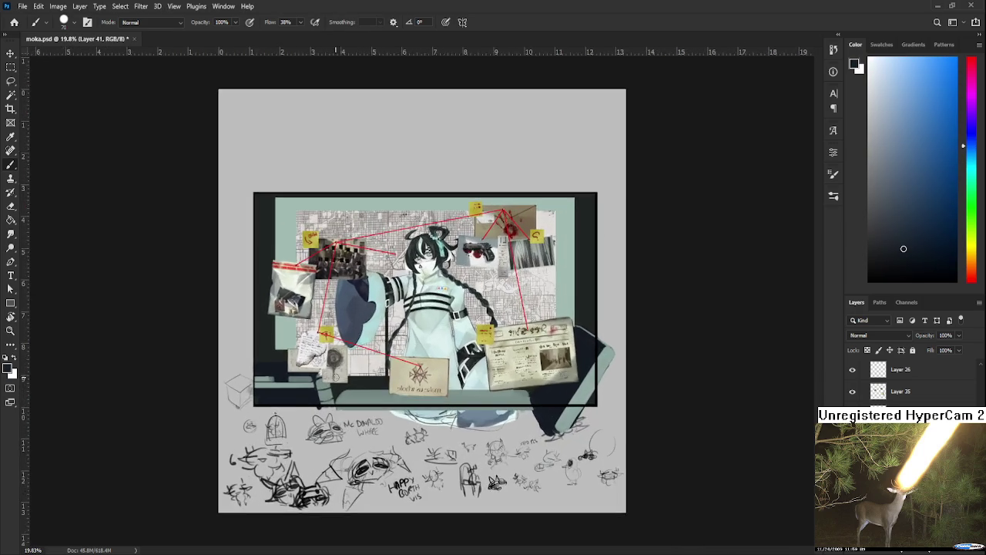
scroll(341, 377, "up", 3)
scroll(341, 377, "up", 2)
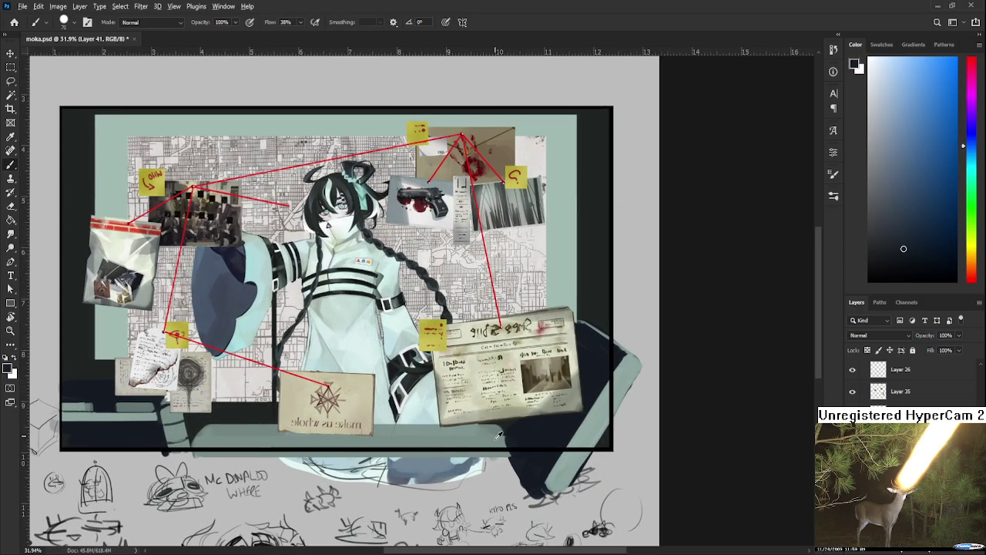
left_click(508, 441, "alt")
left_click(508, 431, "alt")
left_click(497, 427, "alt")
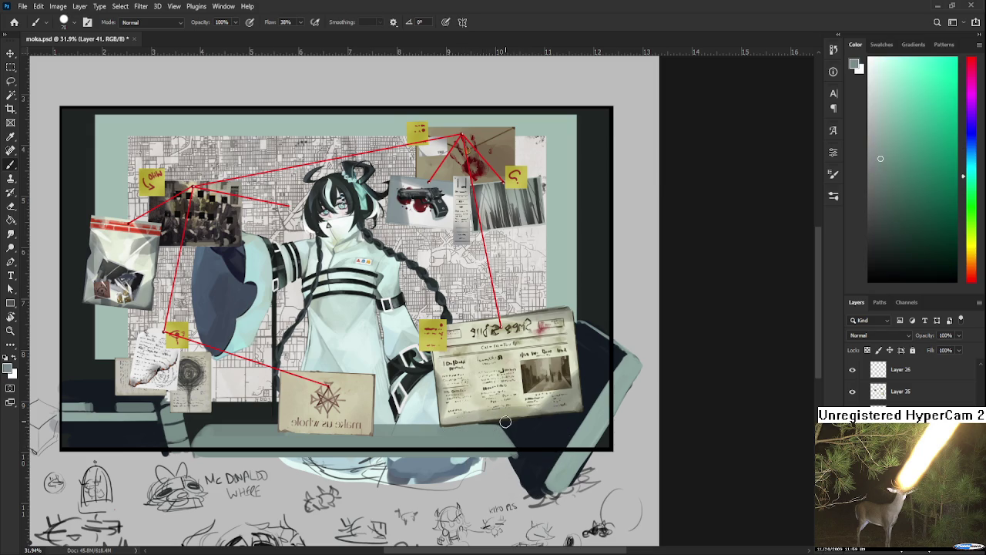
scroll(485, 423, "down", 2)
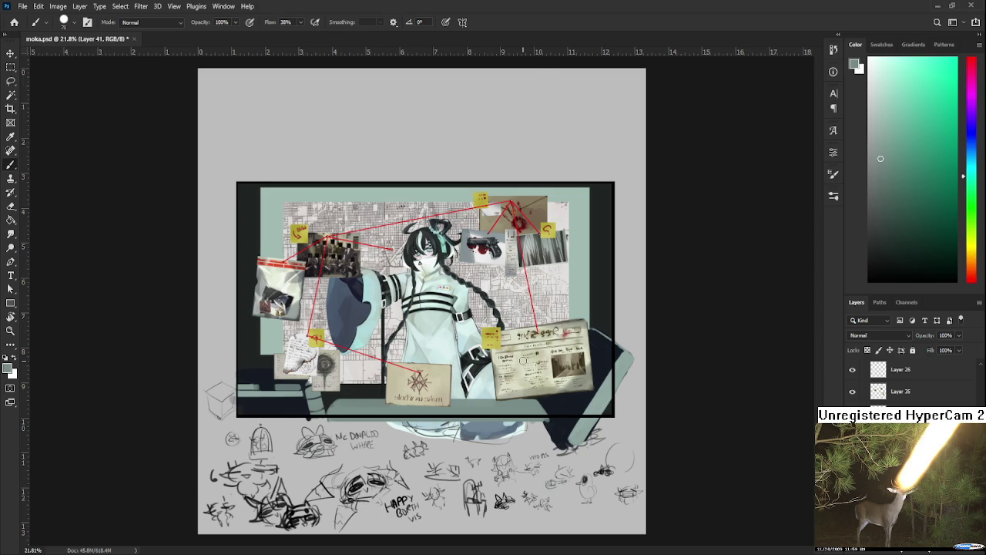
Alternate near-black shadow and lighter grey-green over the strip beneath the pinned notes
scroll(520, 362, "up", 2, "alt")
left_click_drag(407, 355, 478, 355)
mouse_move(392, 365)
left_mouse_down()
mouse_move(475, 328)
mouse_move(401, 320)
mouse_move(408, 346)
left_mouse_up()
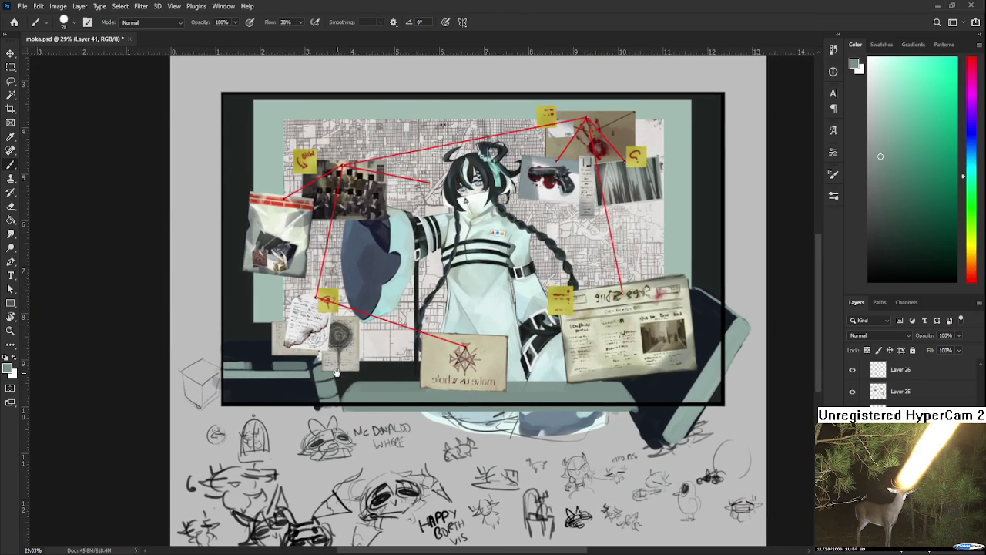
left_click_drag(339, 364, 353, 392)
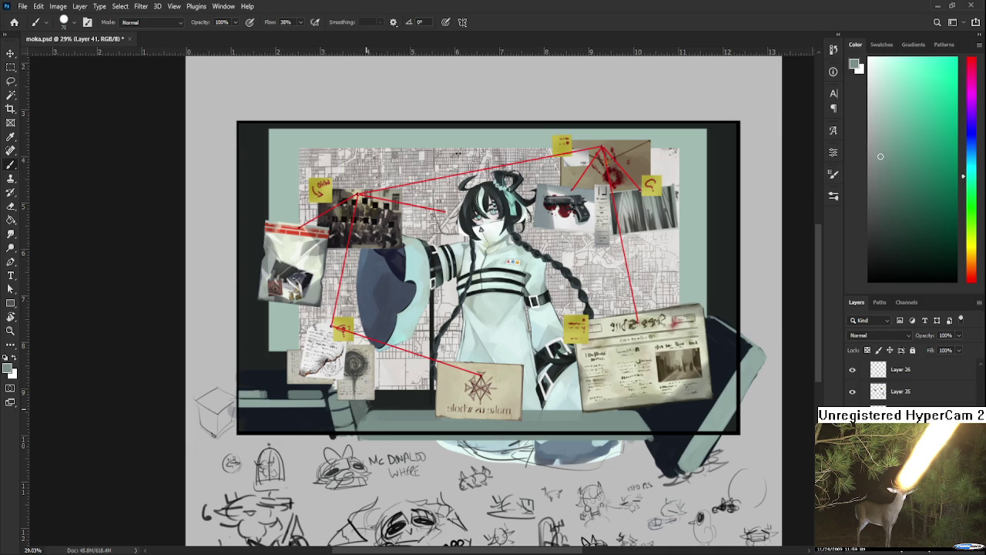
left_click(373, 404, "alt")
left_click(370, 407, "alt")
left_click(360, 401, "alt")
left_click(374, 406, "alt")
left_click(353, 407, "alt")
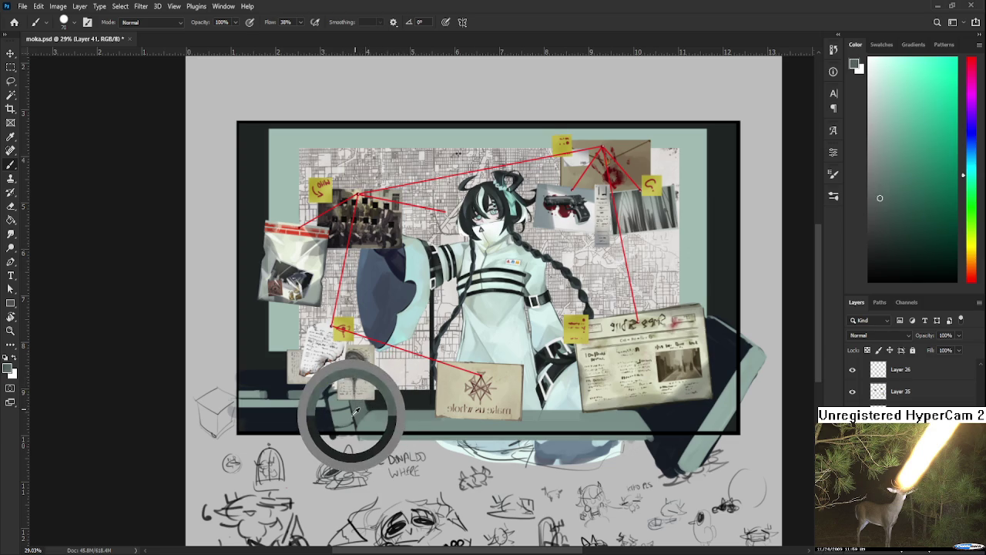
left_click(382, 399, "alt")
left_click(383, 399, "alt")
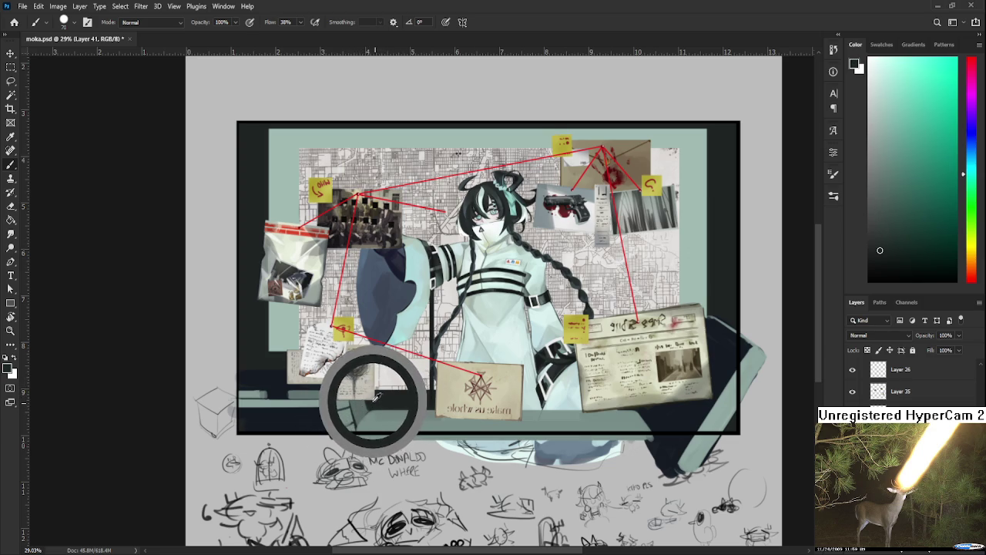
left_click(389, 400, "alt")
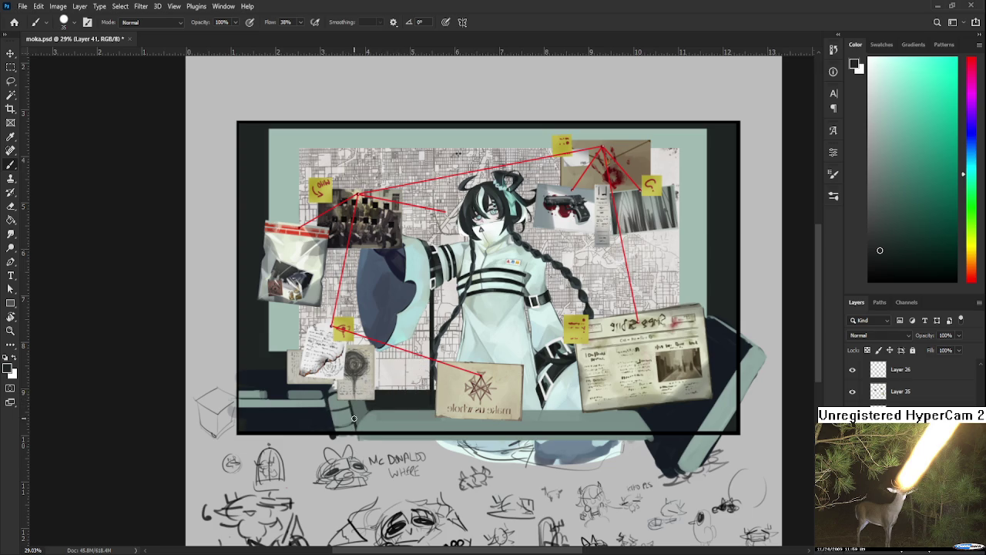
Refine the strip under the notes with slightly darker shadow and lighter strip tones
left_click(355, 401, "alt")
left_click(359, 405, "alt")
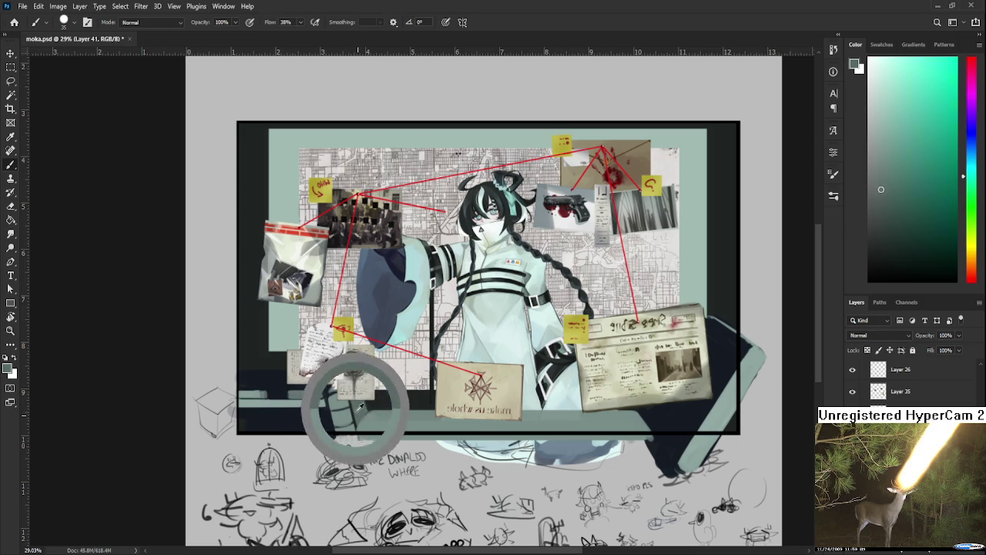
left_click_drag(360, 406, 355, 416)
left_click(352, 404, "alt")
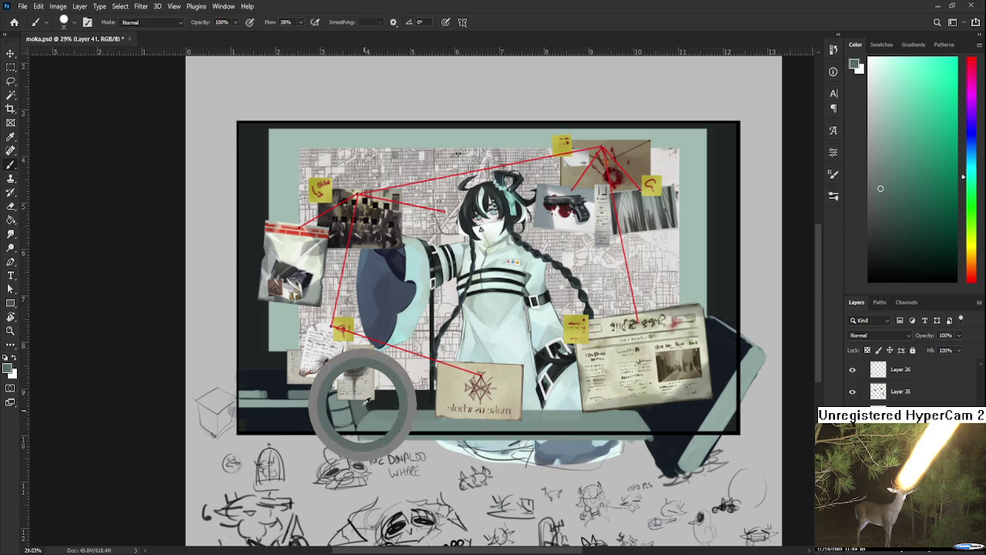
left_click(371, 409, "alt")
left_click_drag(371, 410, 366, 414)
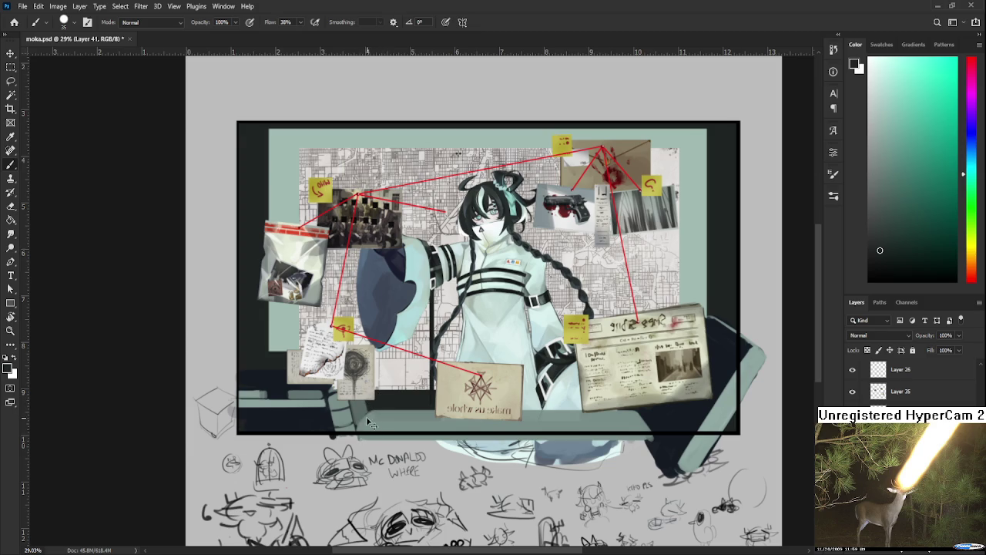
left_click(366, 400, "alt")
left_click_drag(359, 421, 362, 430)
left_click(375, 416, "alt")
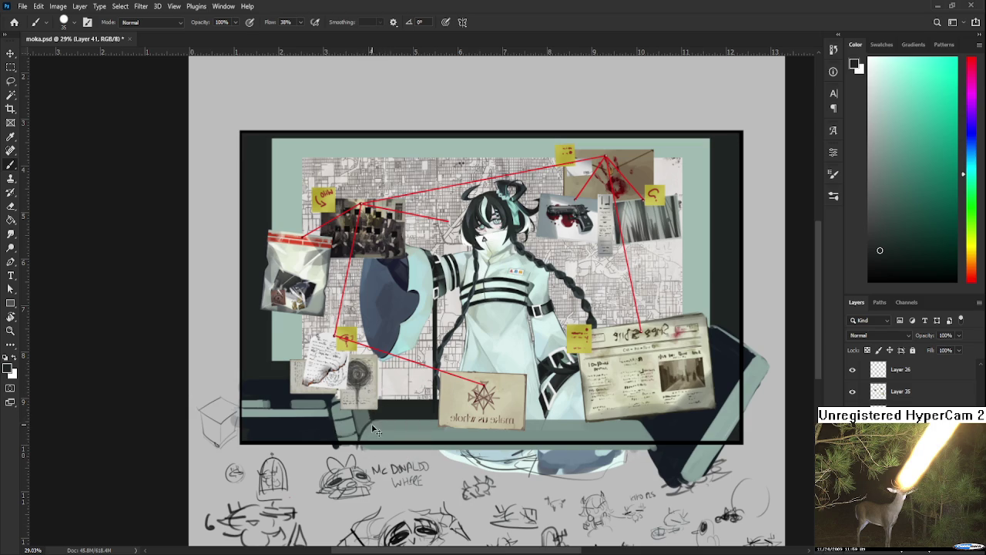
left_click(373, 419, "alt")
left_click(374, 409, "alt")
Shrink the brush to 15 and paint fine light grey-green edges on the strip
scroll(375, 409, "down", 2)
scroll(342, 400, "up", 2)
scroll(343, 400, "up", 2)
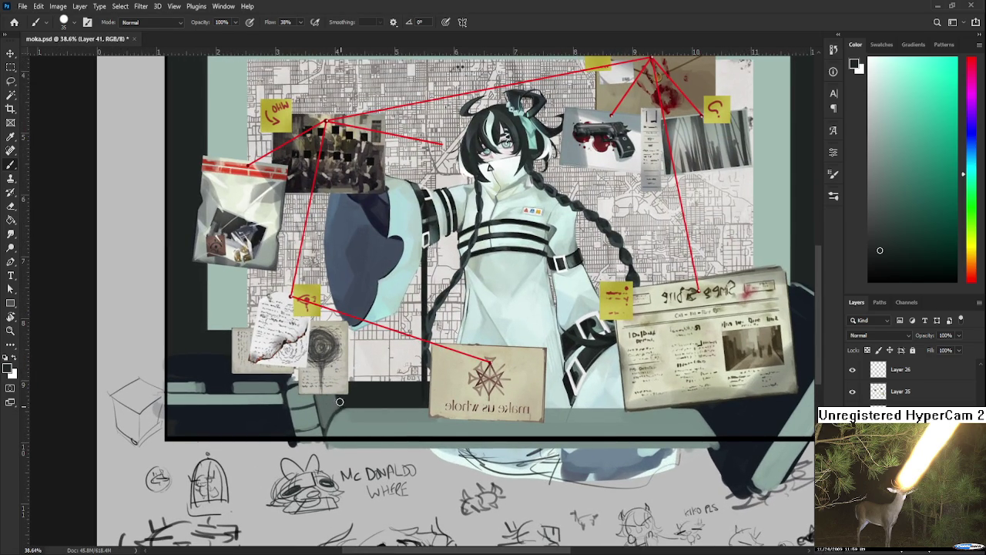
left_click_drag(323, 428, 340, 412)
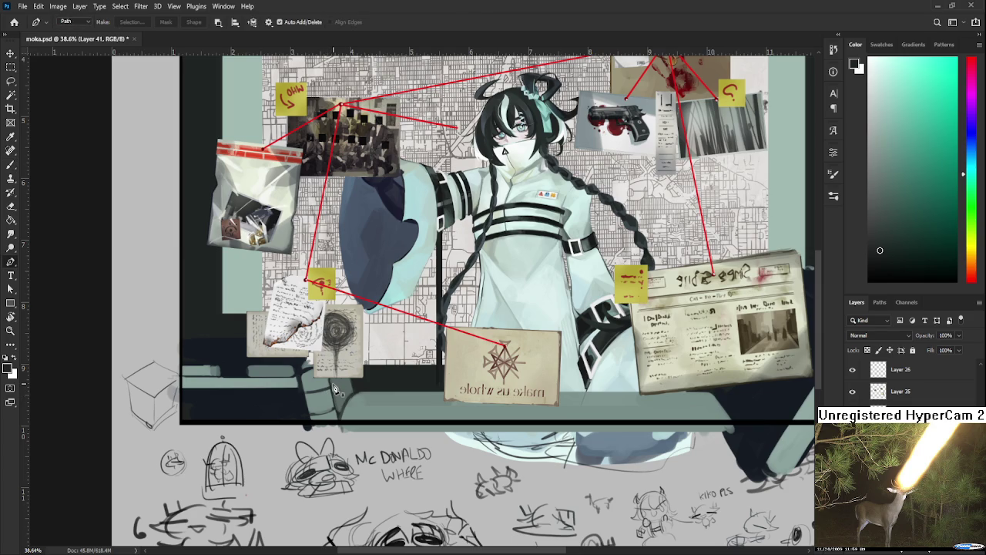
key("bracketleft")
key("bracketleft")
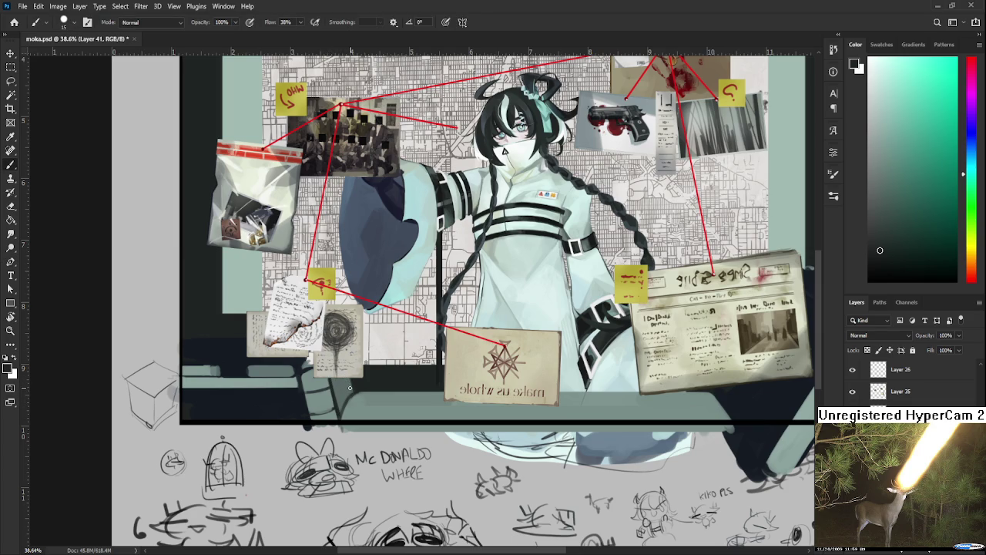
scroll(350, 387, "down", 1)
scroll(350, 387, "down", 1)
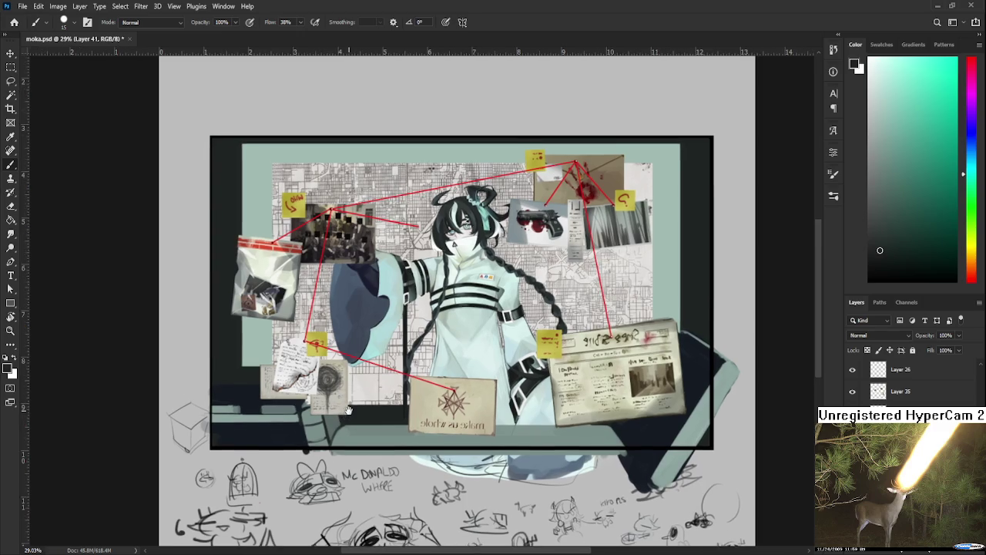
scroll(350, 401, "down", 1)
scroll(351, 416, "down", 1)
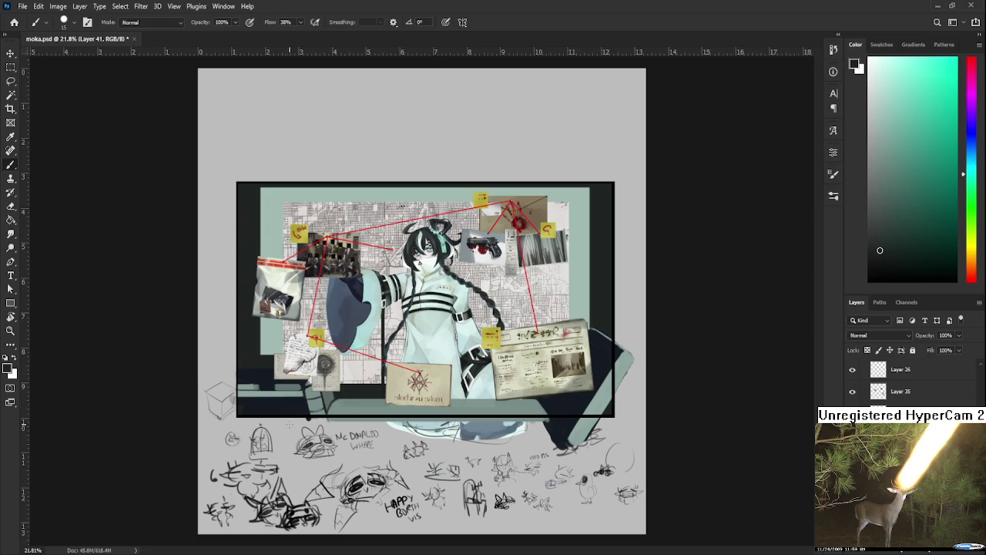
left_click(317, 397, "alt")
key("bracketright")
Tidy the lower-left strip edges with dark blue and light teal-grey strokes
scroll(262, 355, "up", 4)
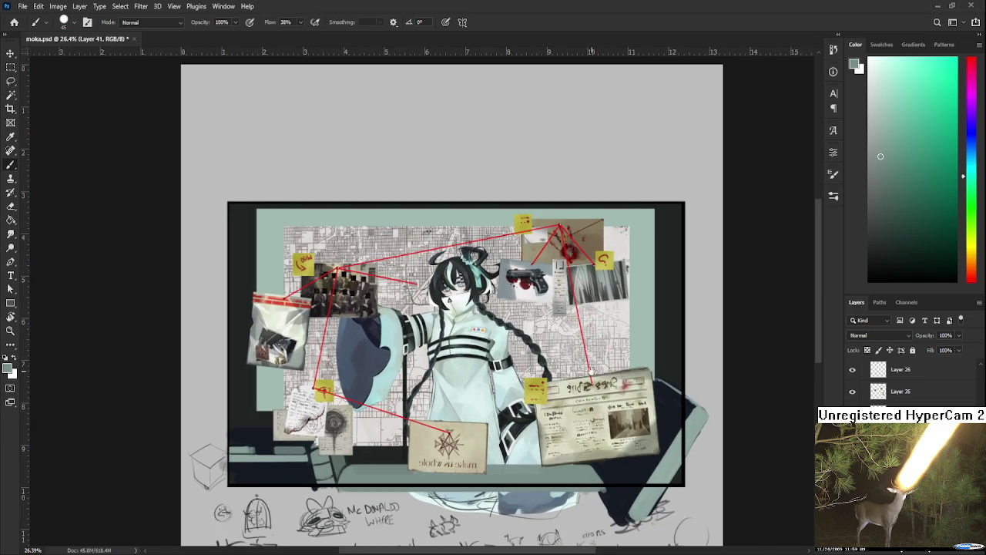
mouse_move(267, 405)
left_mouse_down()
mouse_move(473, 379)
mouse_move(571, 389)
left_mouse_up()
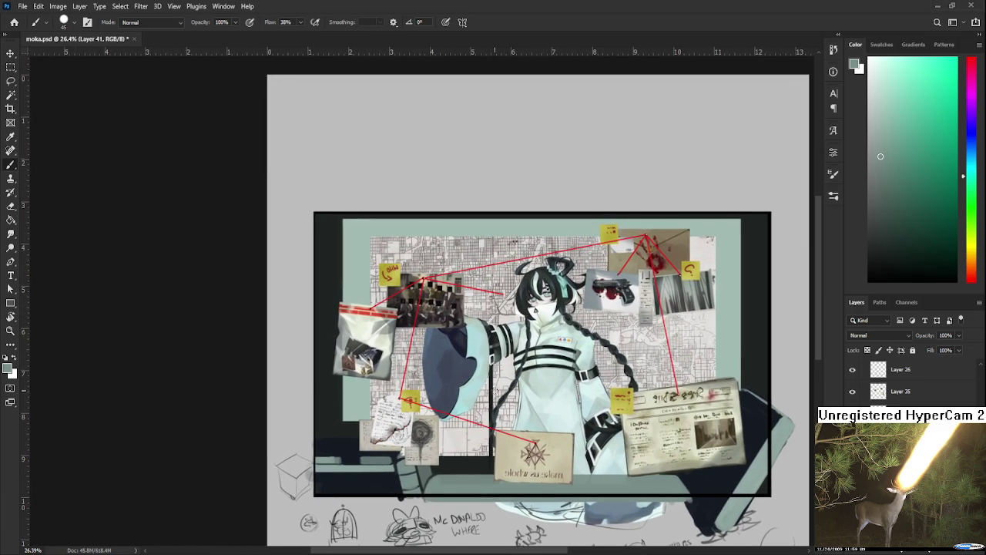
left_click(317, 446, "alt")
left_click_drag(333, 440, 330, 454)
scroll(332, 439, "down", 1)
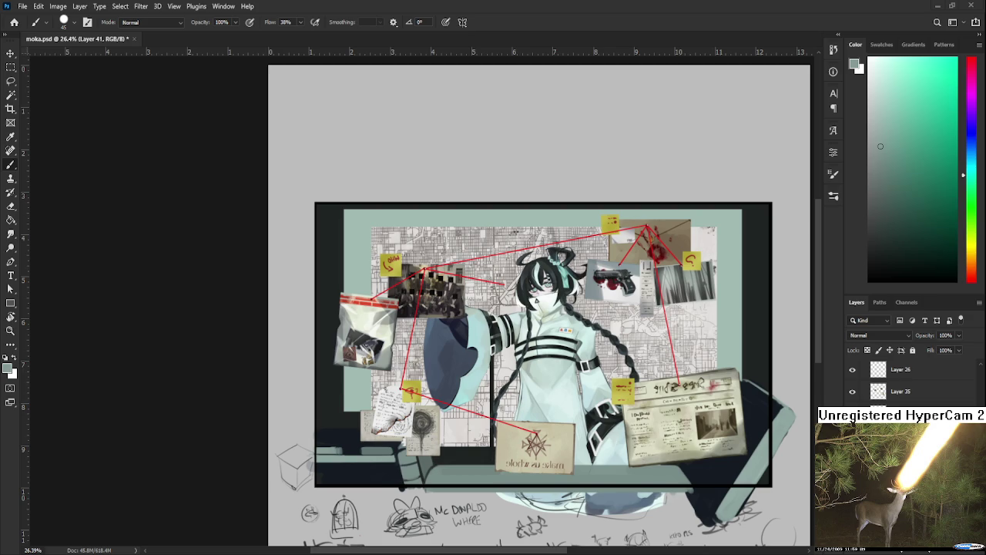
scroll(338, 397, "up", 2)
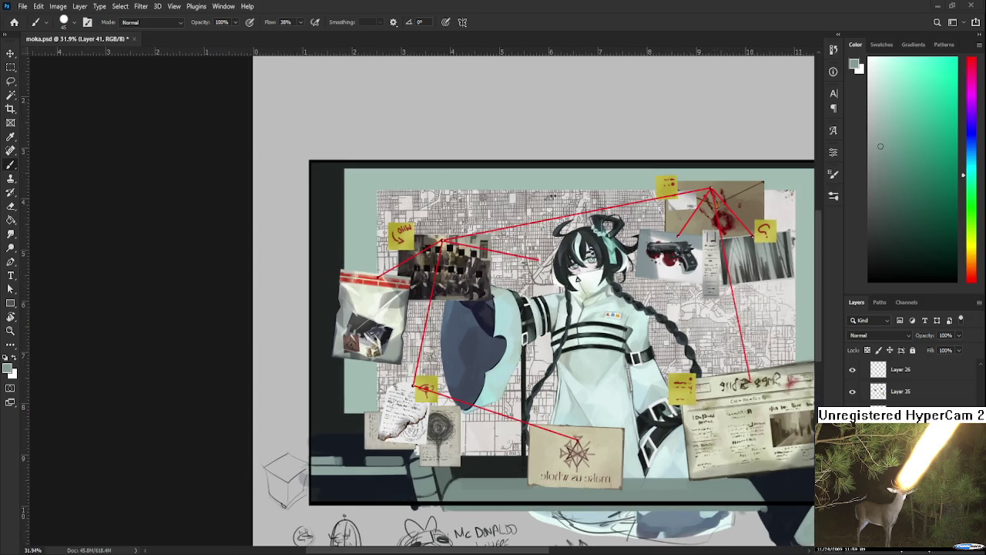
Paint the ledge strip with alternating dark blue and light teal shades
scroll(339, 397, "up", 2)
scroll(338, 396, "up", 2)
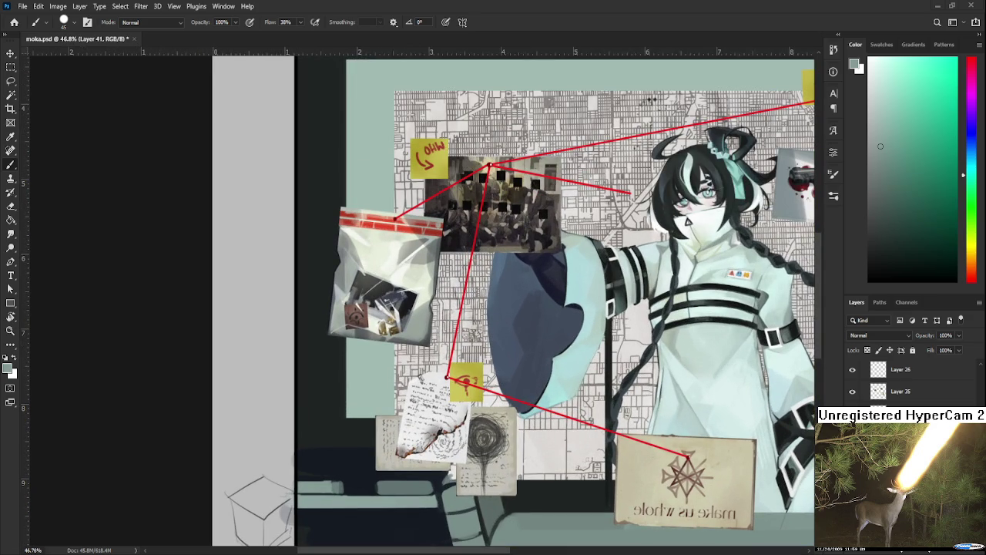
left_click(312, 462, "alt")
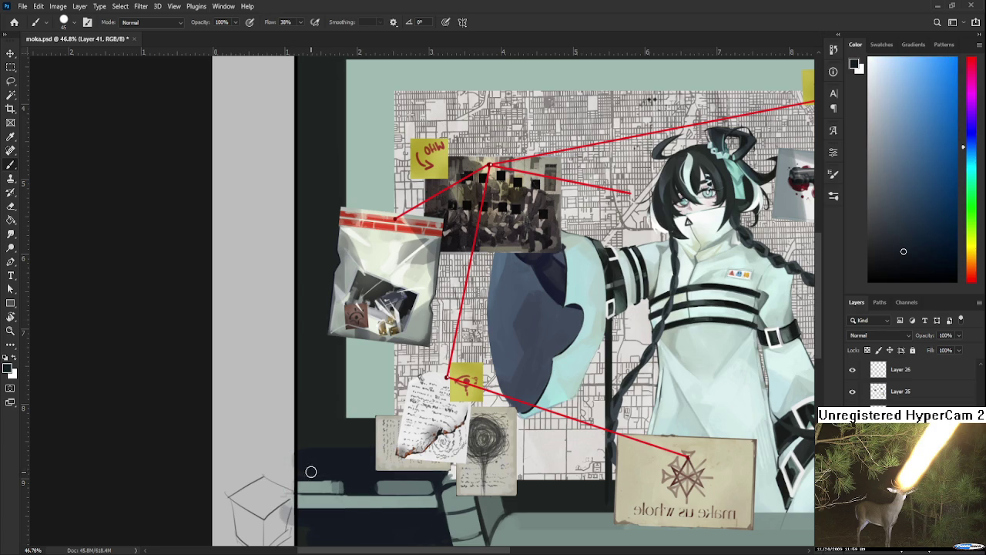
left_click(345, 476, "alt")
left_click(344, 483, "alt")
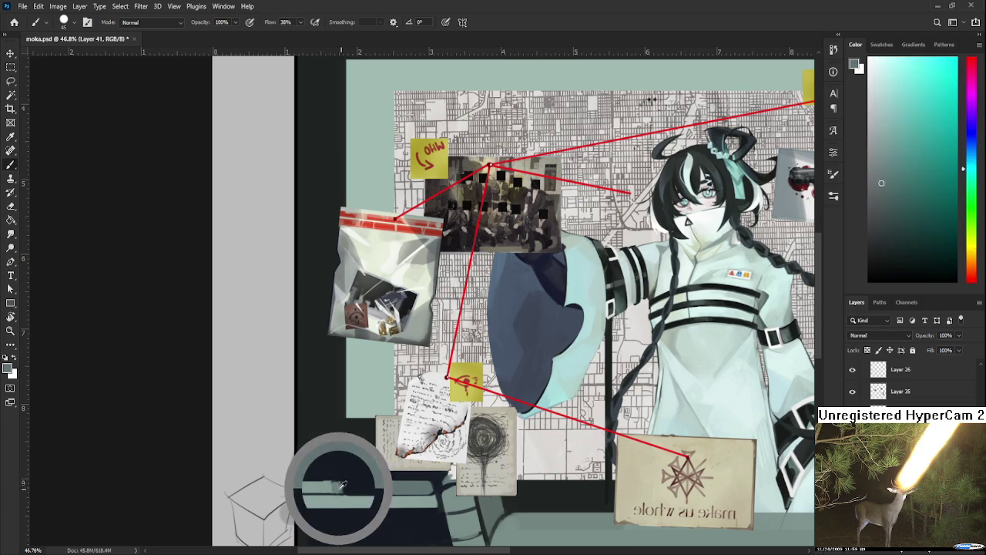
left_click(337, 483, "alt")
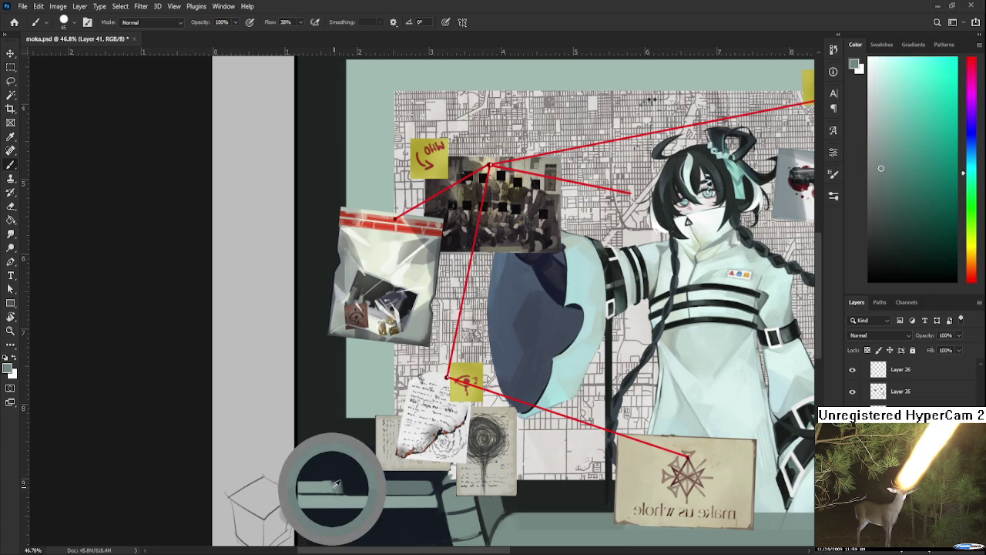
left_click(331, 484, "alt")
left_click(328, 484, "alt")
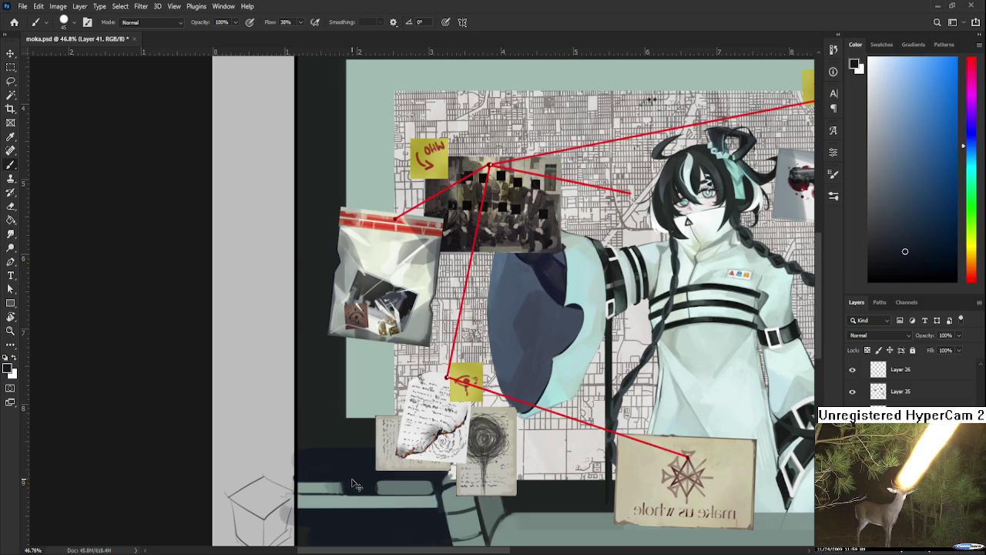
left_click(335, 483, "alt")
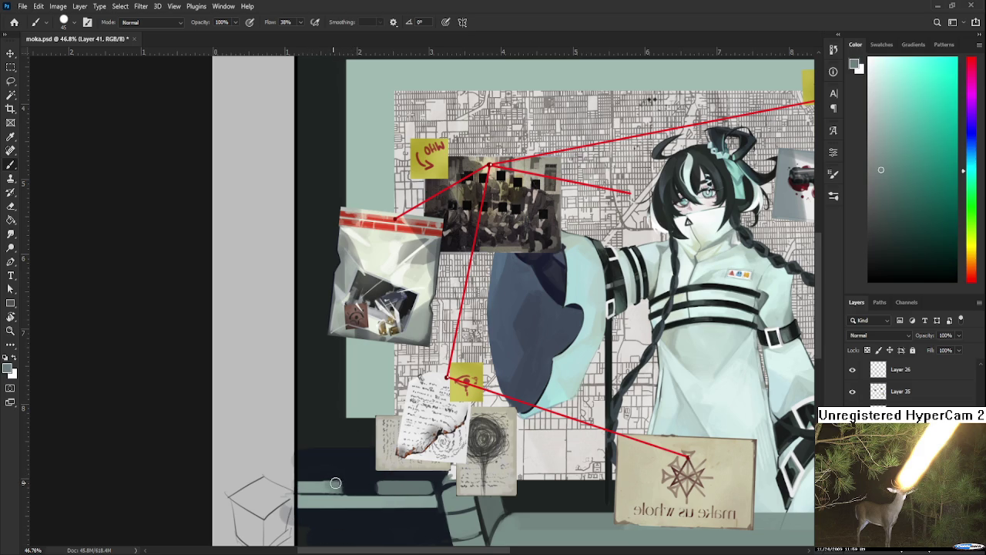
left_click(338, 482, "alt")
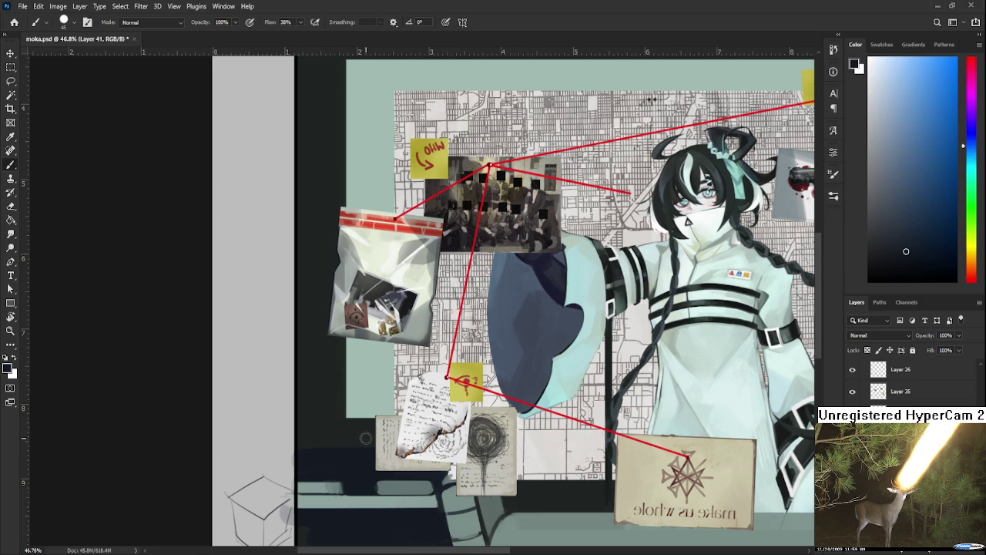
Work grey-cyan ledge highlights and darker navy wall tones into the lower-left corner
left_click_drag(371, 477, 390, 445)
left_click(351, 456, "alt")
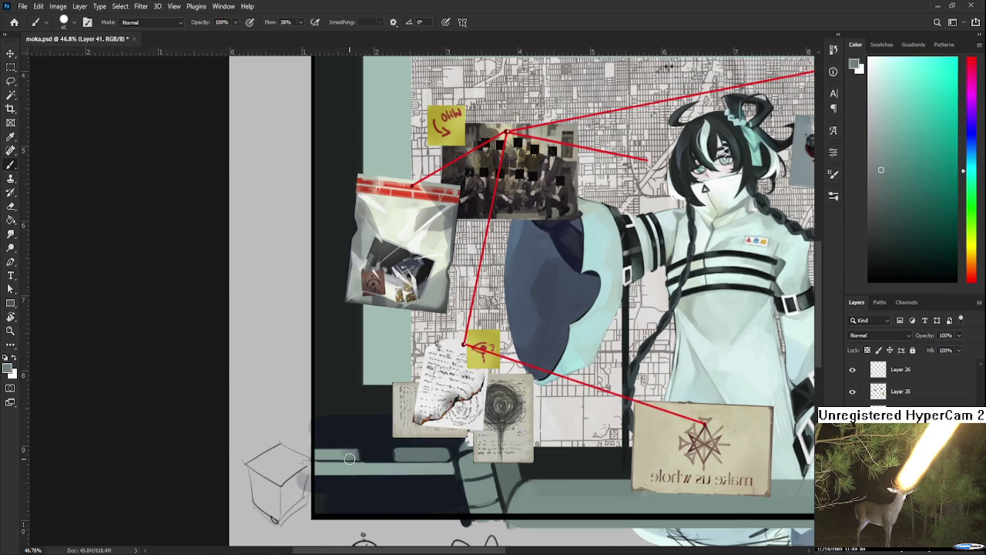
left_click(356, 455, "alt")
left_click(387, 445, "alt")
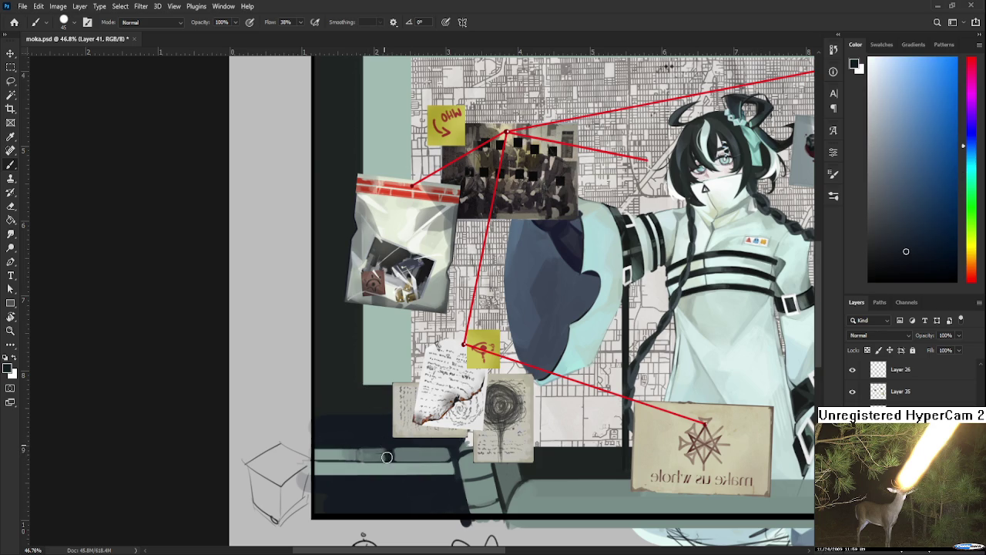
left_click(384, 451, "alt")
left_click(385, 439, "alt")
left_click(385, 451, "alt")
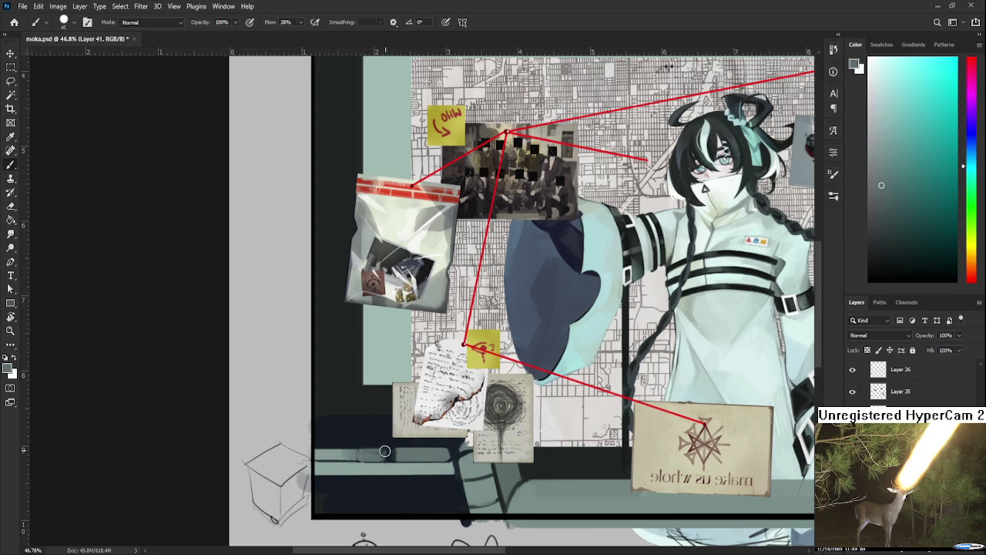
left_click(389, 453, "alt")
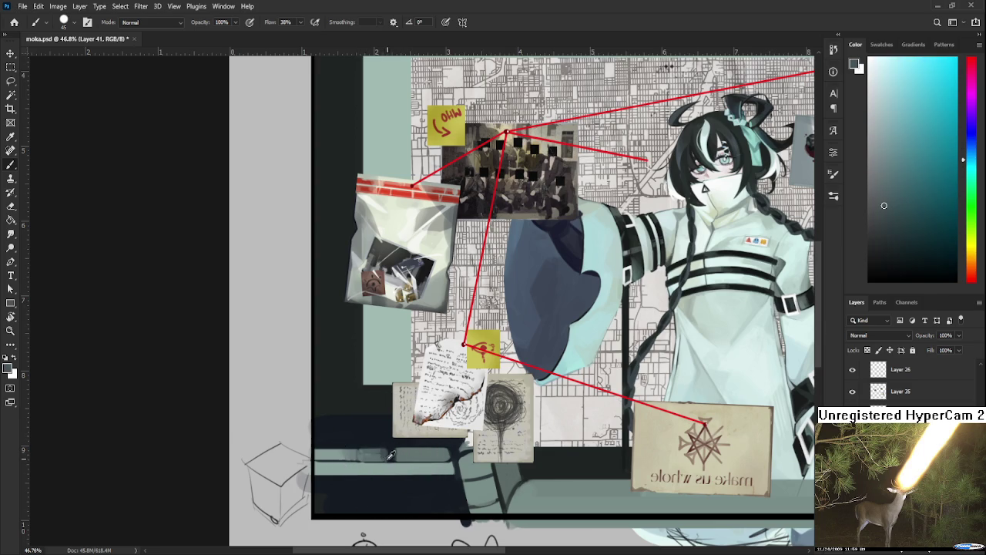
left_click(385, 455, "alt")
left_click(389, 454, "alt")
left_click(394, 440, "alt")
left_click(394, 444, "alt")
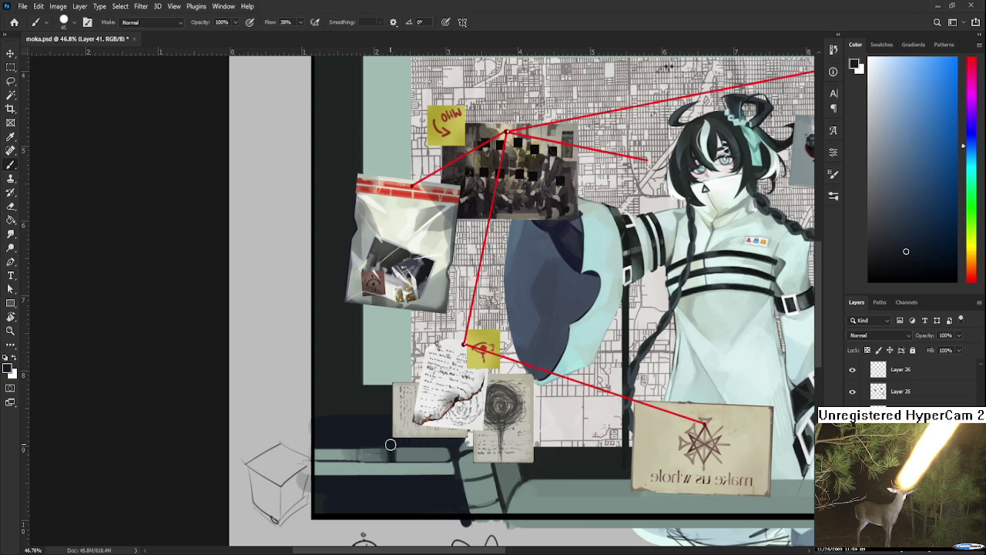
Paint dark navy along the ledge edge, alternating with grey-teal highlights
left_click_drag(389, 460, 389, 468)
left_click(391, 457, "alt")
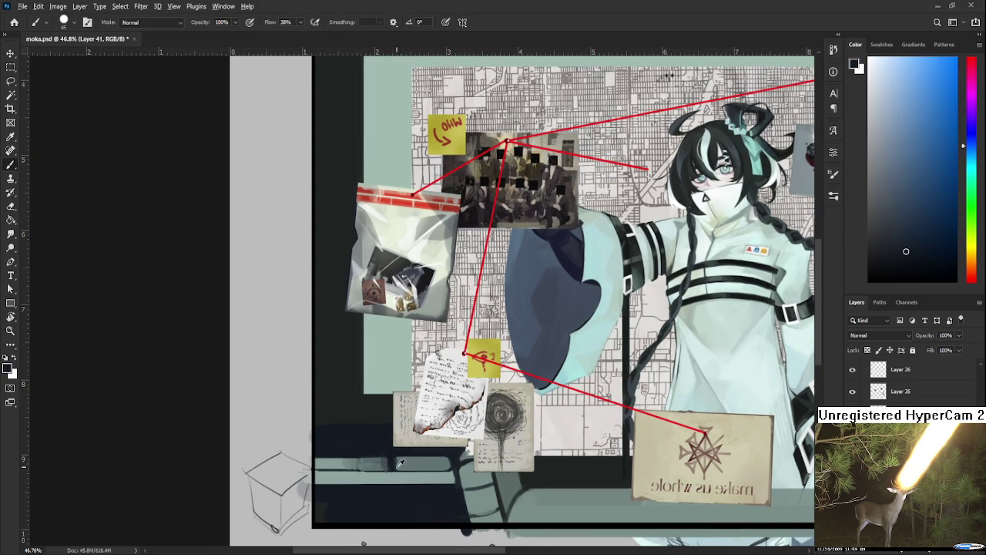
left_click(398, 461, "alt")
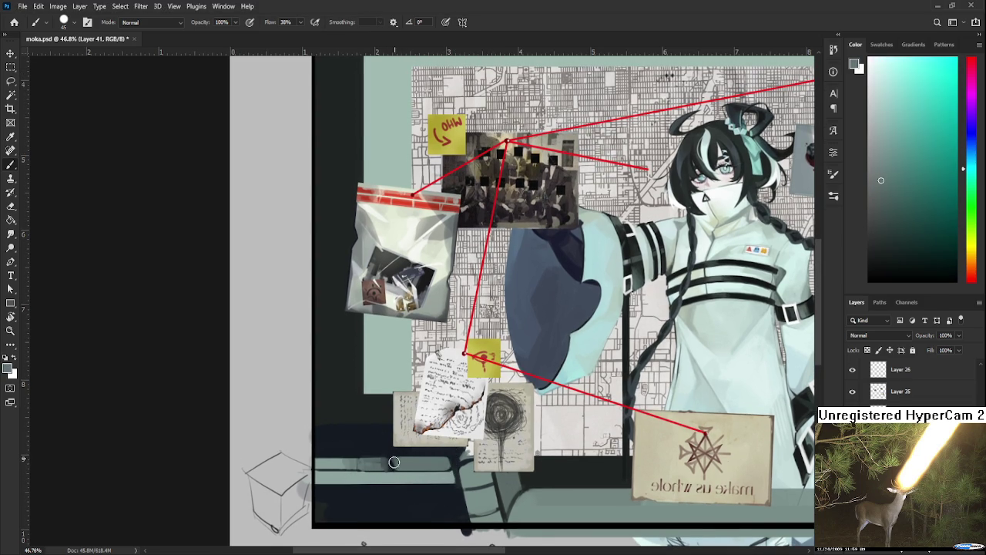
left_click(395, 464, "alt")
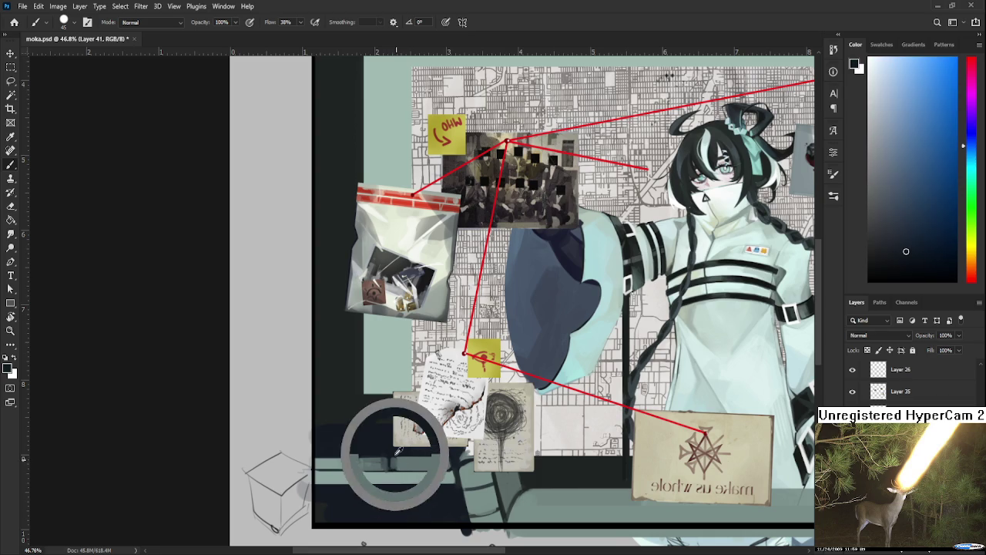
left_click(394, 458, "alt")
left_click_drag(394, 458, 391, 456)
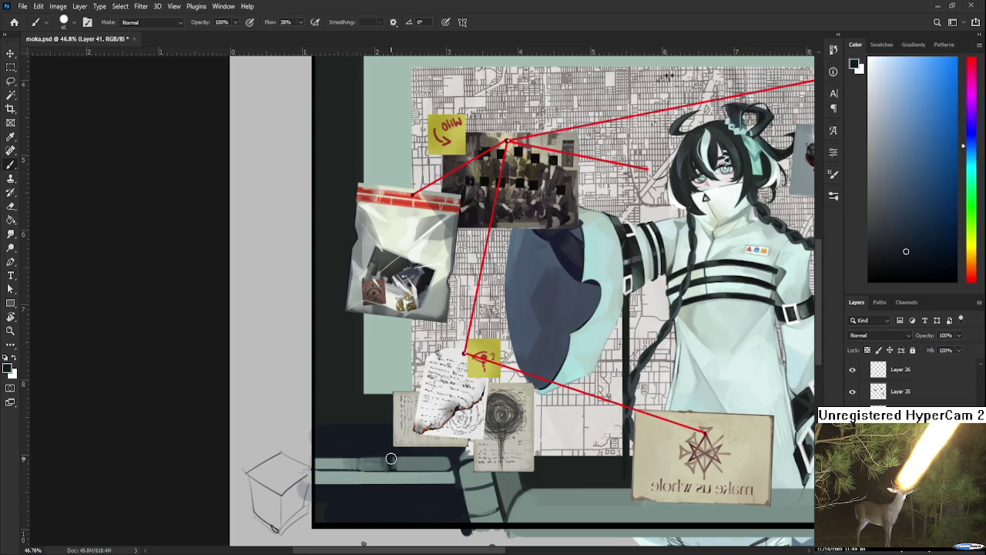
left_click(396, 461, "alt")
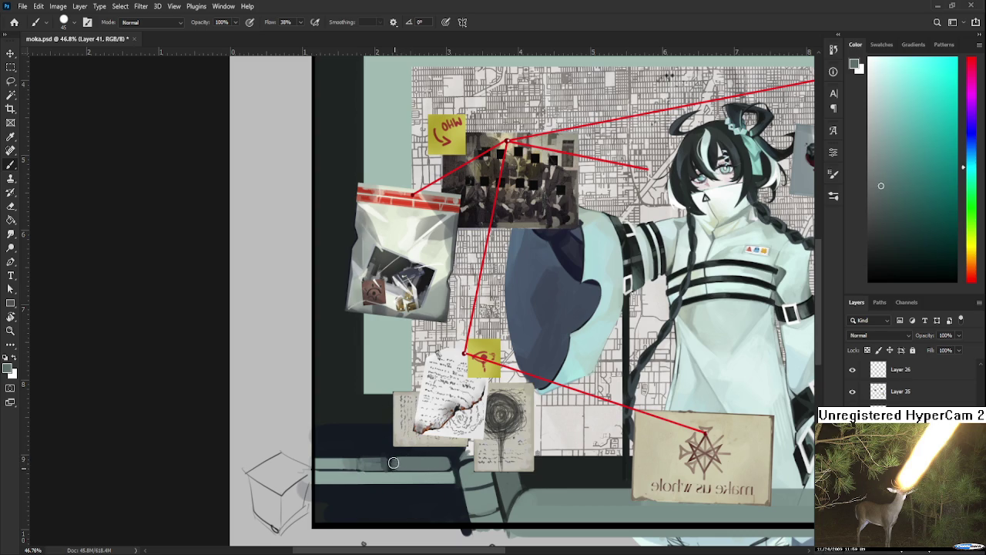
left_click(392, 460, "alt")
left_click(391, 469, "alt")
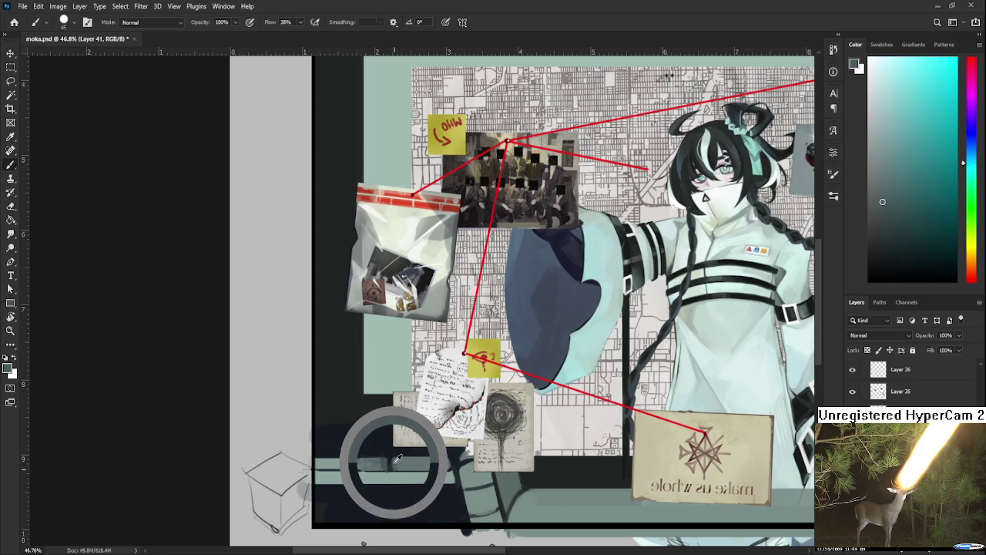
left_click(393, 453, "alt")
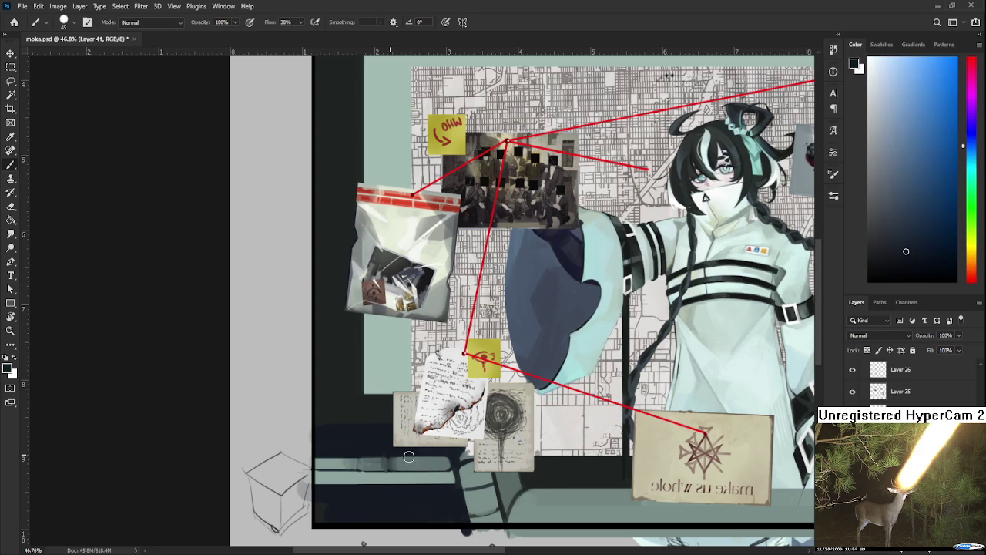
Finish the lower-left ledge with light grey-teal and dark blue touches
scroll(449, 467, "down", 2)
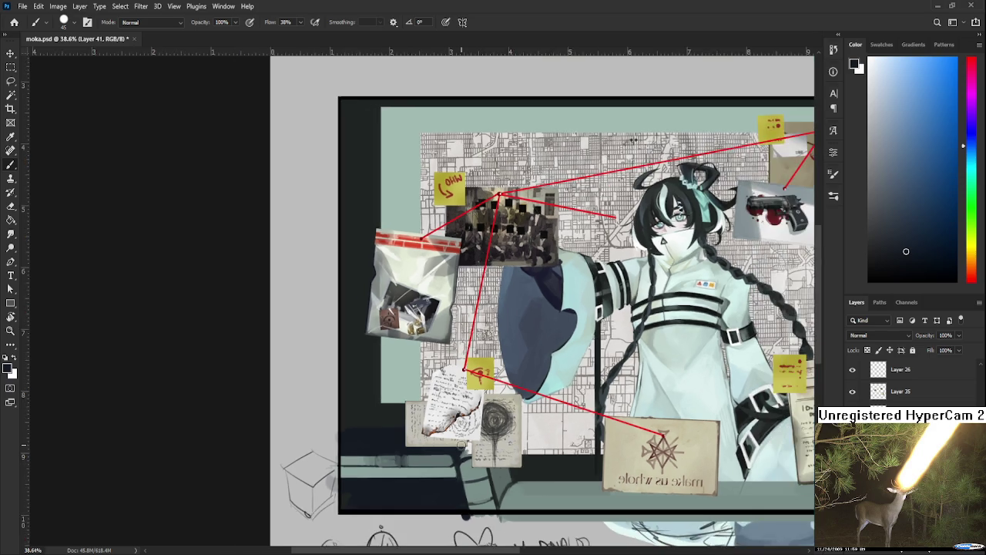
scroll(454, 466, "down", 2)
scroll(459, 465, "down", 2)
scroll(320, 385, "up", 1)
scroll(317, 387, "up", 2)
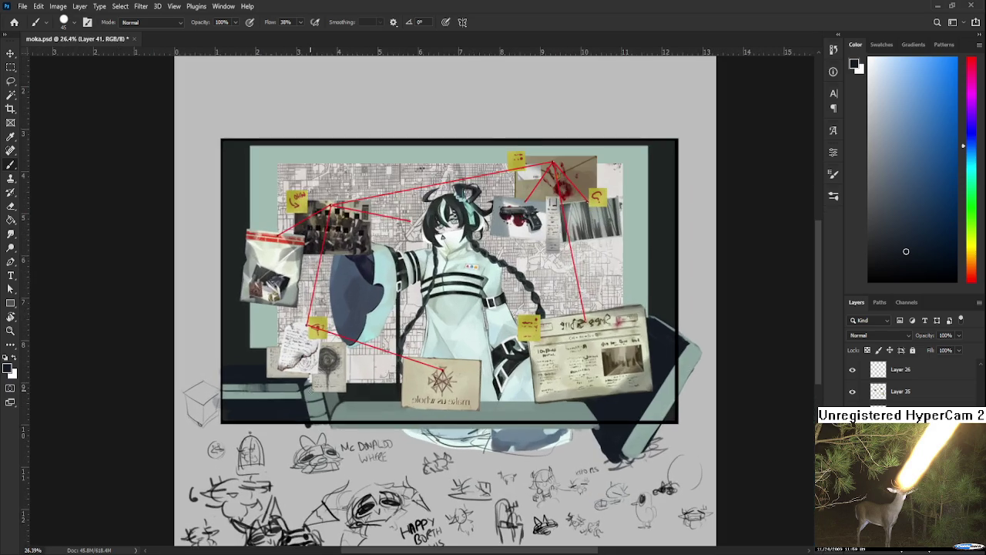
scroll(312, 390, "up", 2)
scroll(307, 393, "up", 1)
left_click_drag(306, 393, 383, 408)
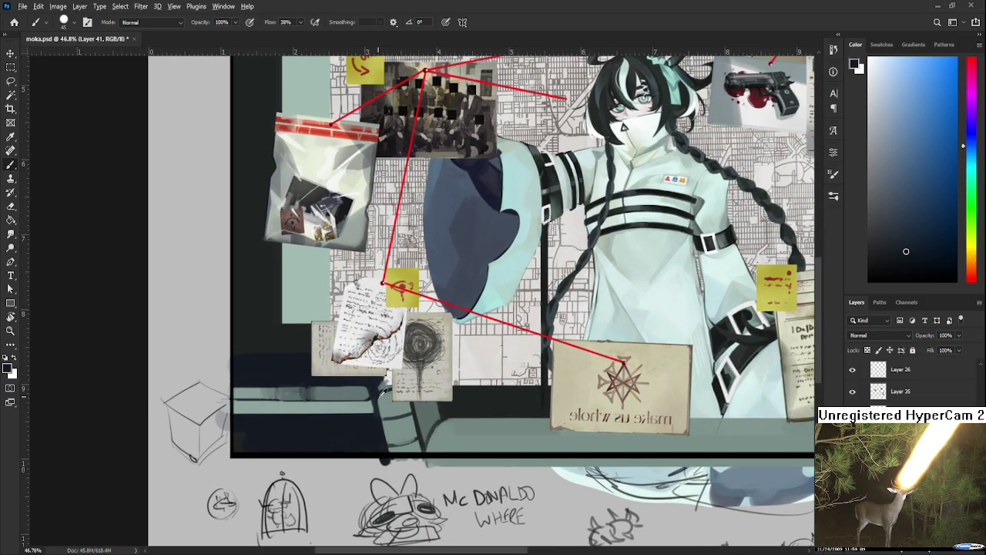
left_click(378, 397, "alt")
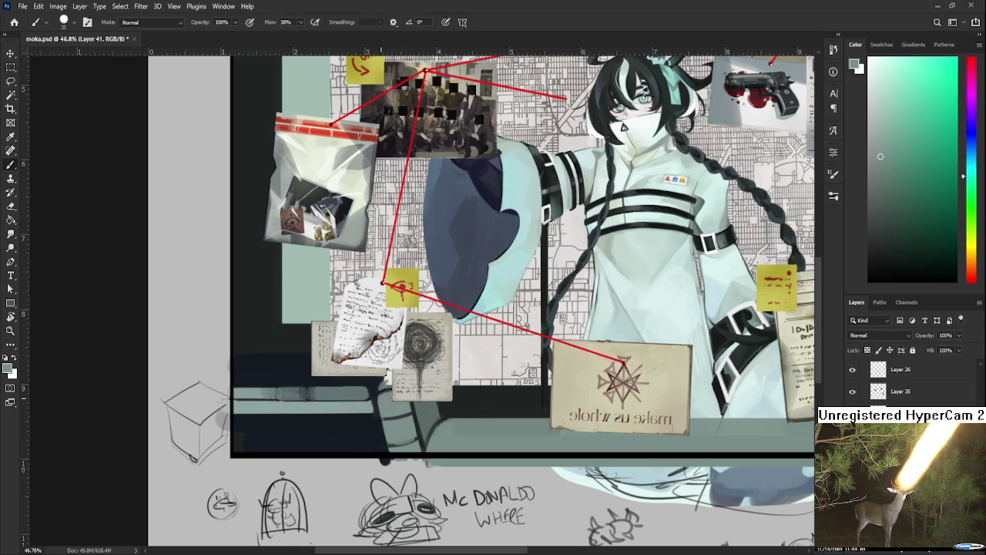
left_click(381, 393, "alt")
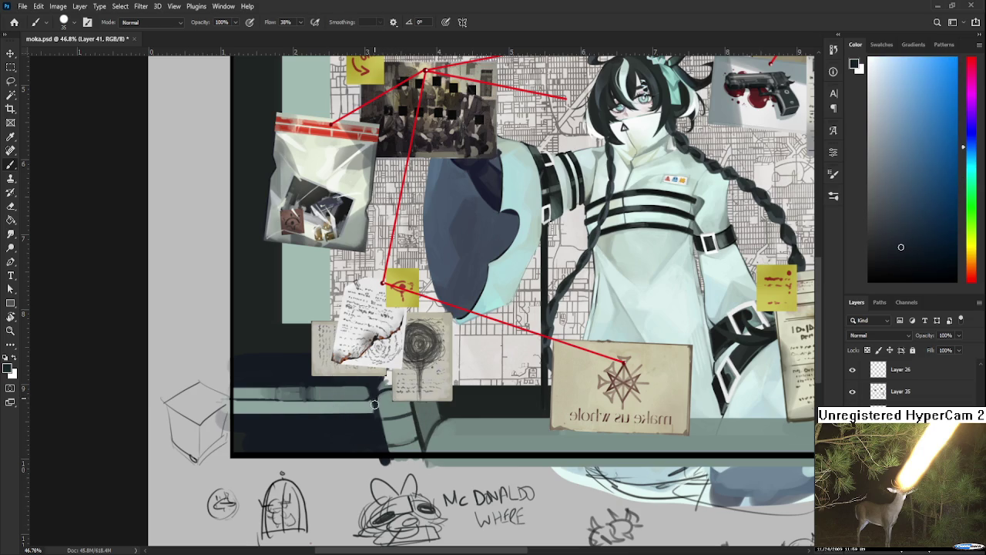
left_click(374, 409, "alt")
scroll(371, 429, "down", 1)
Paint a short pale teal vertical stroke at the board's left edge beside the evidence bag
scroll(371, 429, "down", 1)
scroll(371, 429, "down", 1)
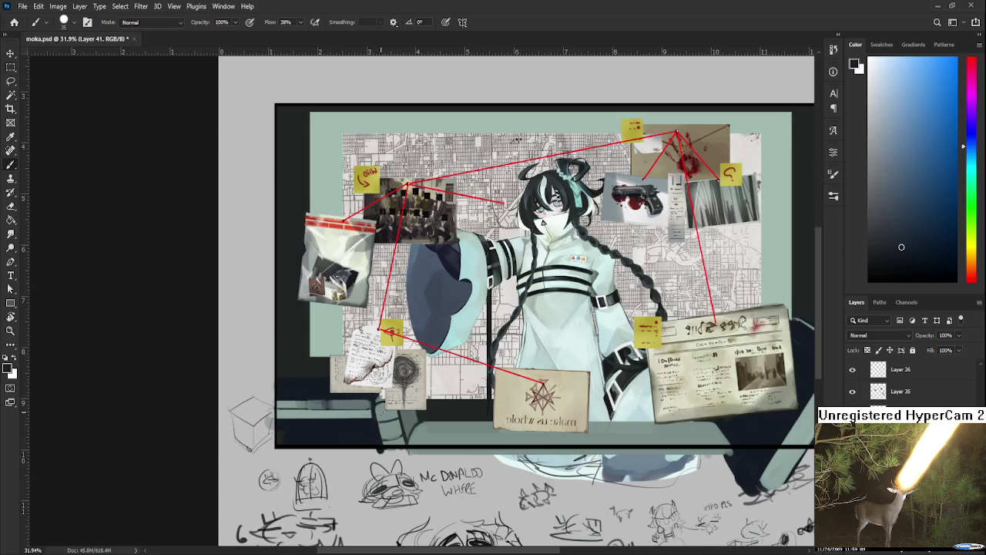
left_click_drag(380, 411, 402, 389)
left_click(324, 377, "alt")
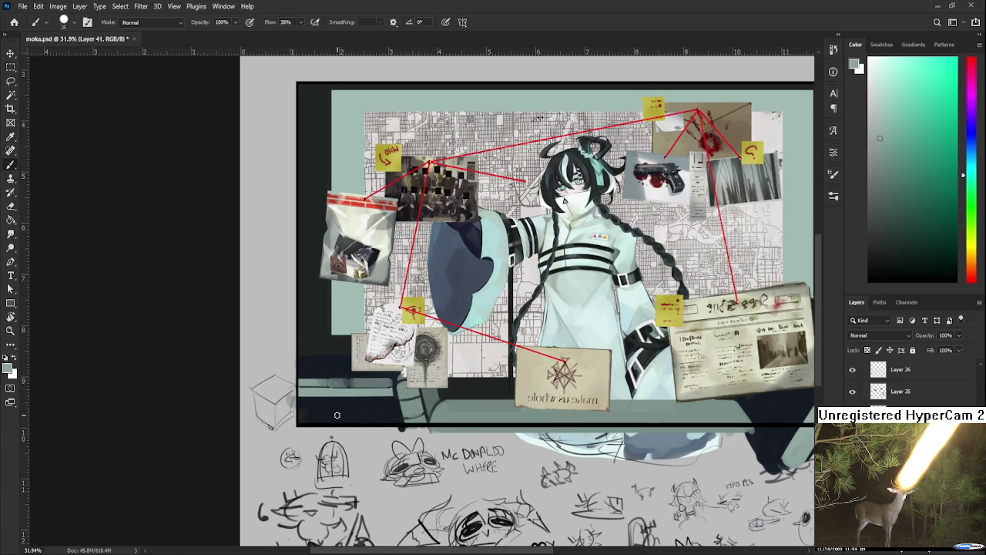
left_click_drag(336, 414, 369, 537)
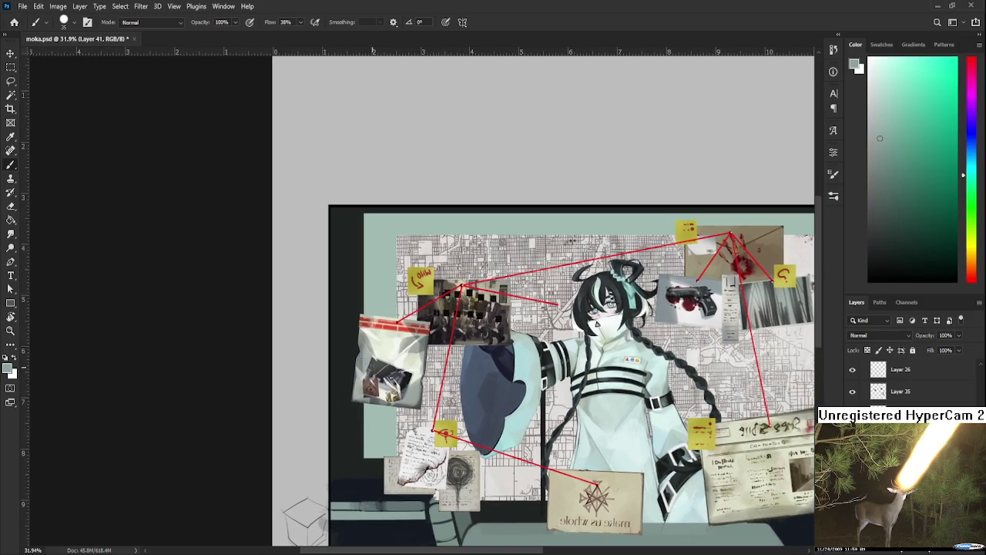
left_click_drag(343, 315, 352, 433)
key("ctrl+z")
left_click_drag(335, 309, 344, 362)
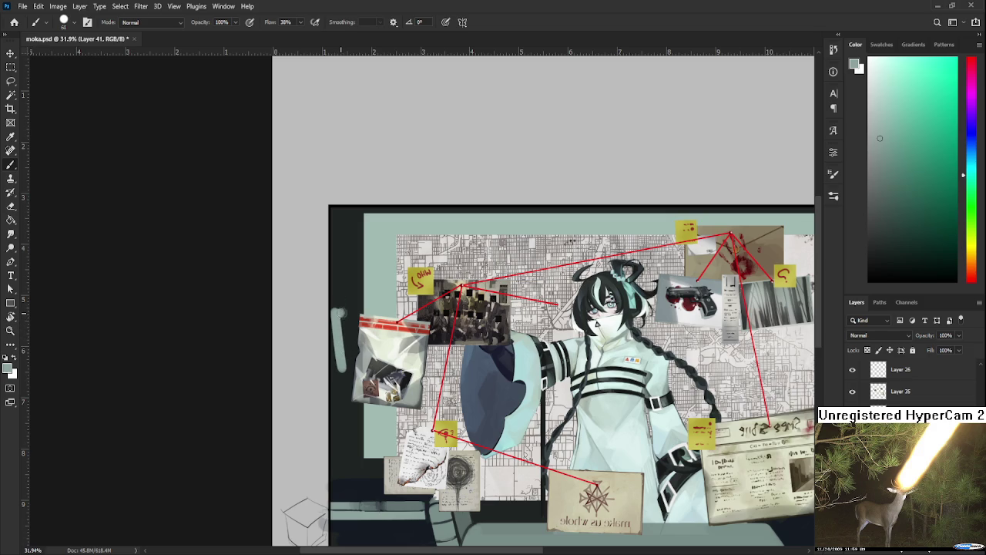
Erase the pale stroke's right side and bottom, then reshape it with Free Transform
left_click(345, 302, "alt")
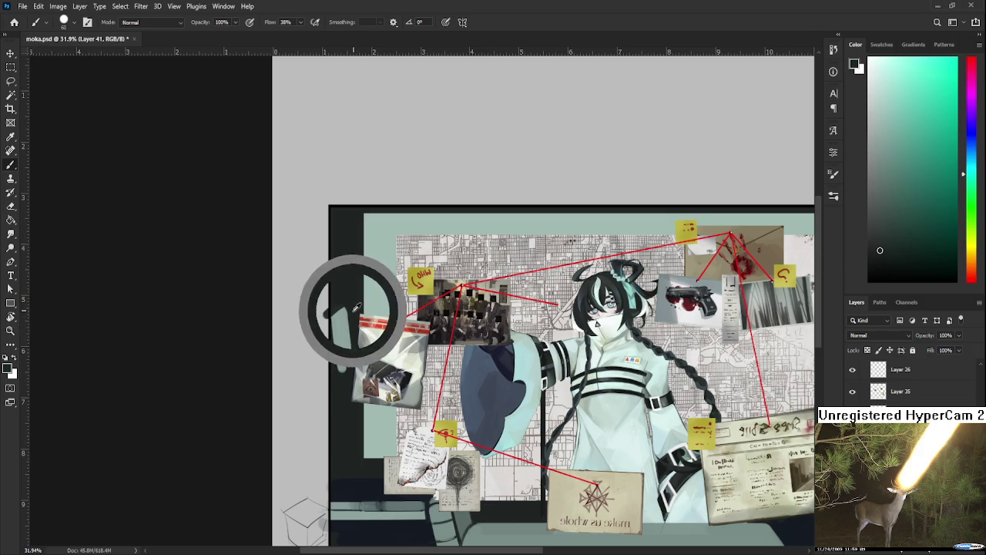
key("e")
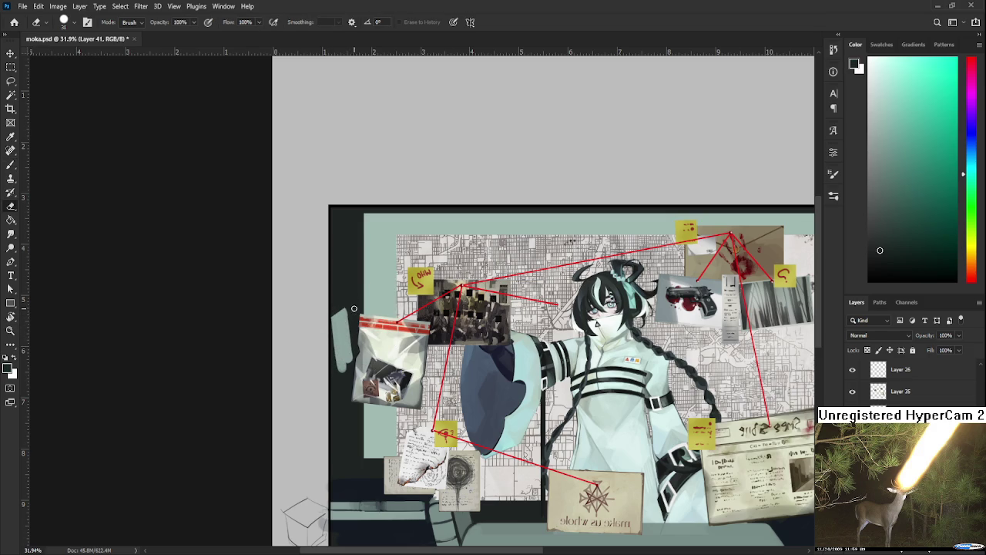
left_click_drag(349, 300, 346, 362)
key("m")
left_click_drag(311, 264, 386, 403)
key("ctrl+t")
left_click_drag(387, 228, 378, 231)
key("Return")
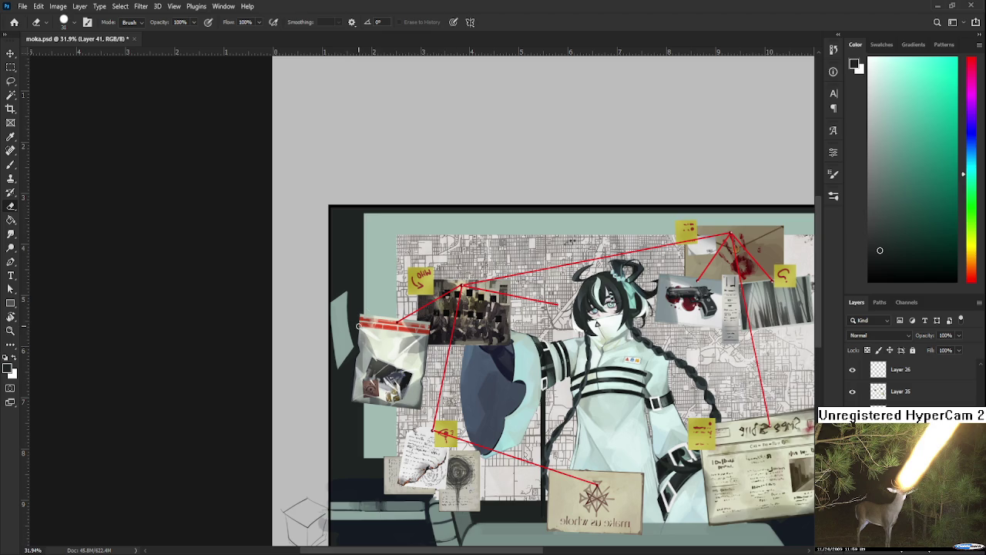
key("l")
mouse_move(359, 330)
left_mouse_down()
mouse_move(344, 391)
mouse_move(361, 308)
left_mouse_up()
key("ctrl+t")
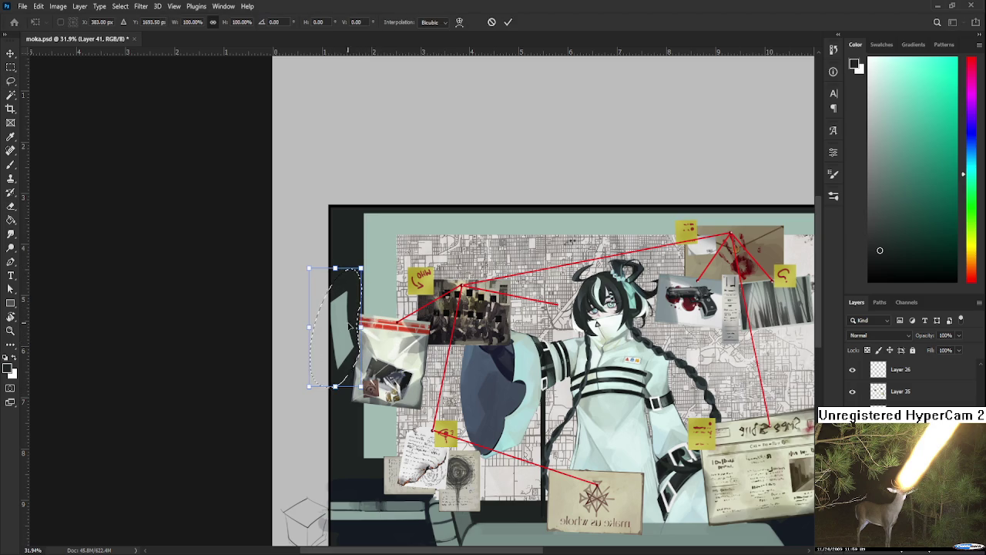
mouse_move(308, 327)
left_mouse_down()
mouse_move(321, 329)
mouse_move(348, 302)
left_mouse_up()
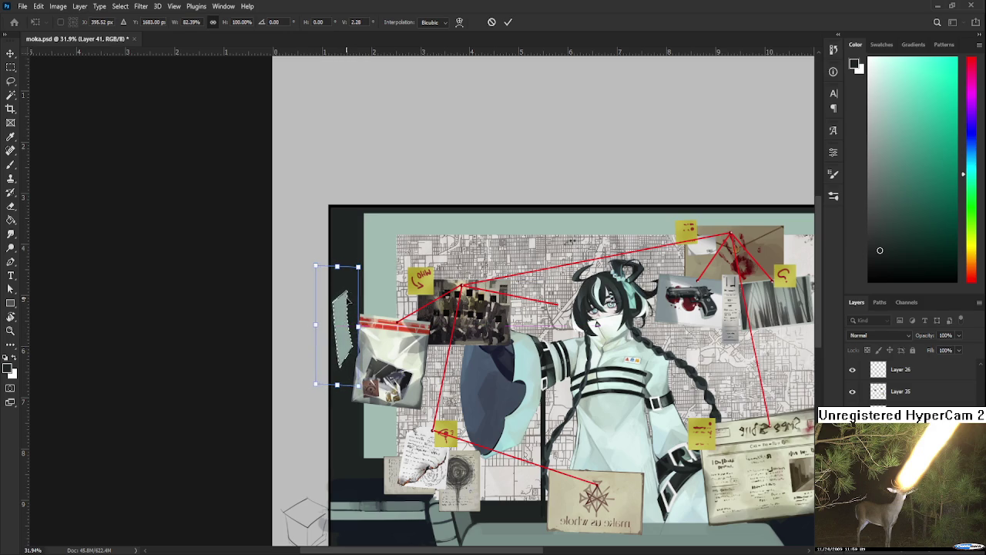
key("Return")
scroll(359, 349, "down", 1)
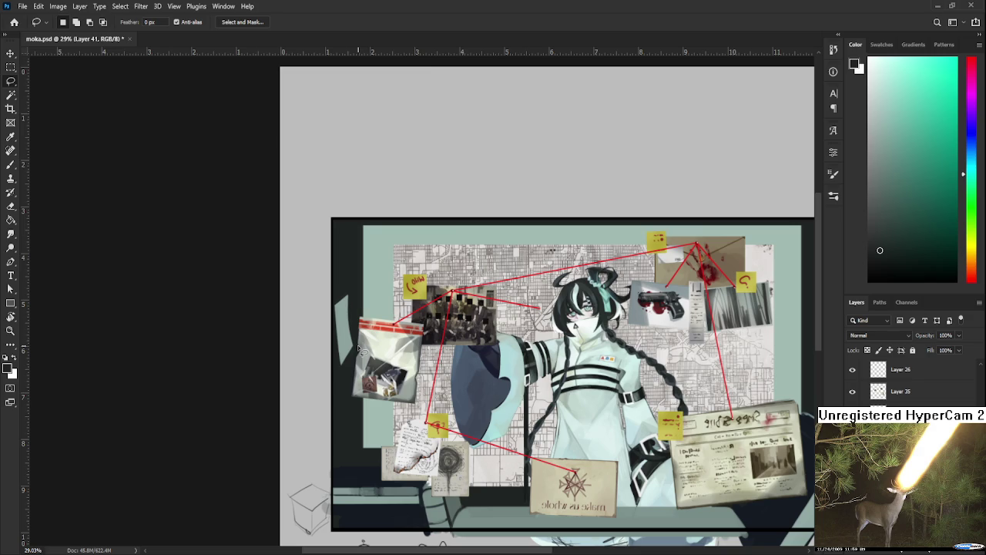
scroll(359, 349, "up", 2)
scroll(358, 349, "up", 2)
Erase along the pale shard's left edge to trim it
key("e")
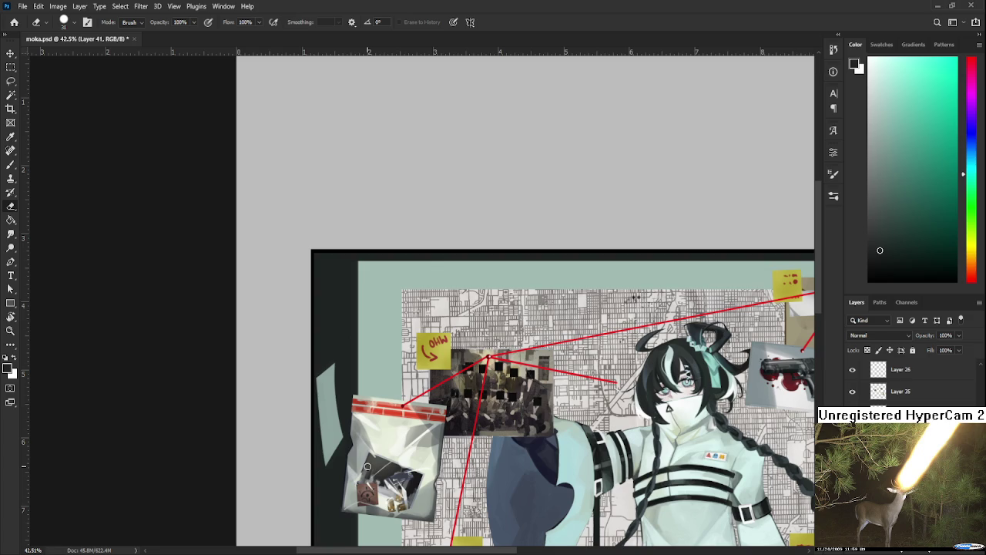
mouse_move(358, 408)
left_mouse_down()
mouse_move(370, 389)
mouse_move(348, 386)
left_mouse_up()
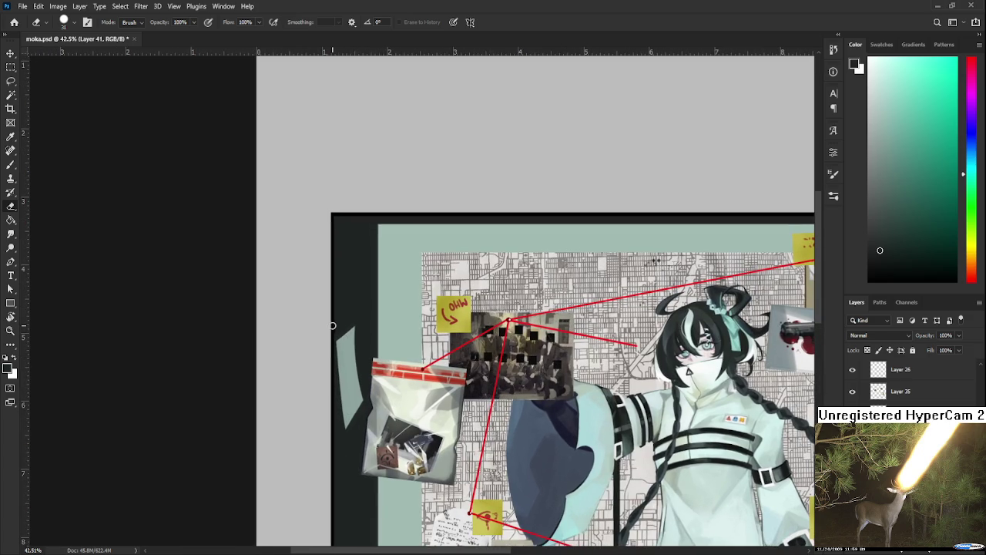
mouse_move(336, 333)
left_mouse_down()
mouse_move(340, 409)
mouse_move(359, 366)
left_mouse_up()
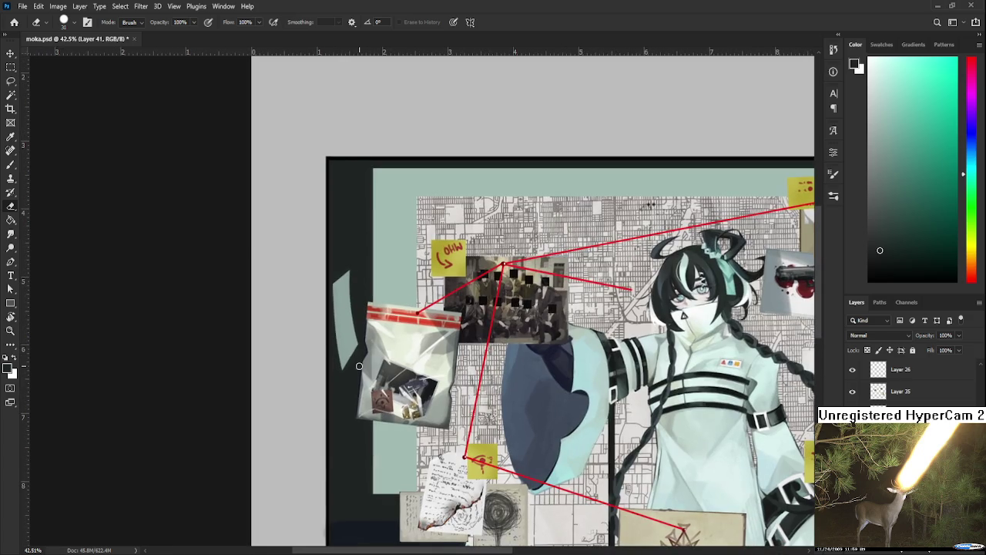
scroll(372, 363, "down", 2)
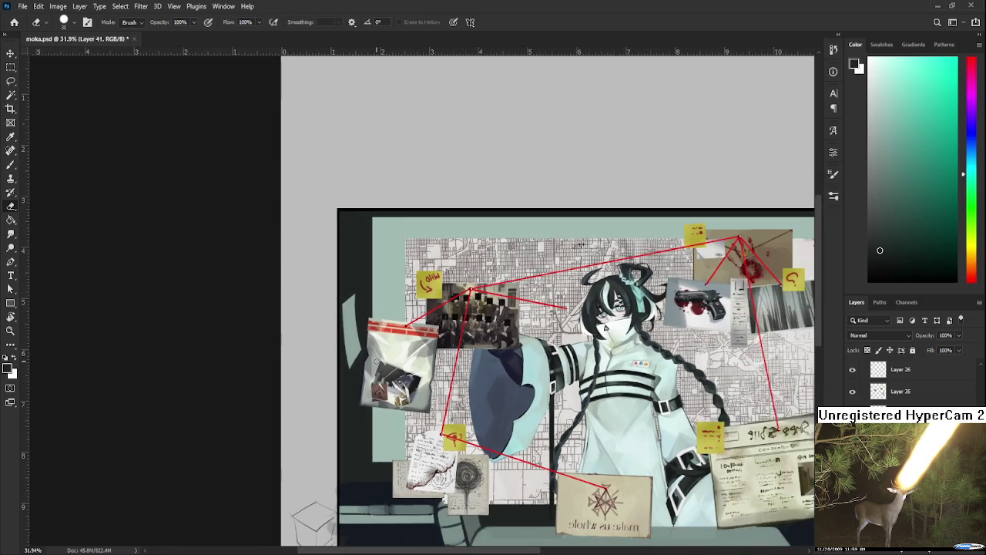
scroll(375, 362, "down", 1)
scroll(375, 362, "down", 1)
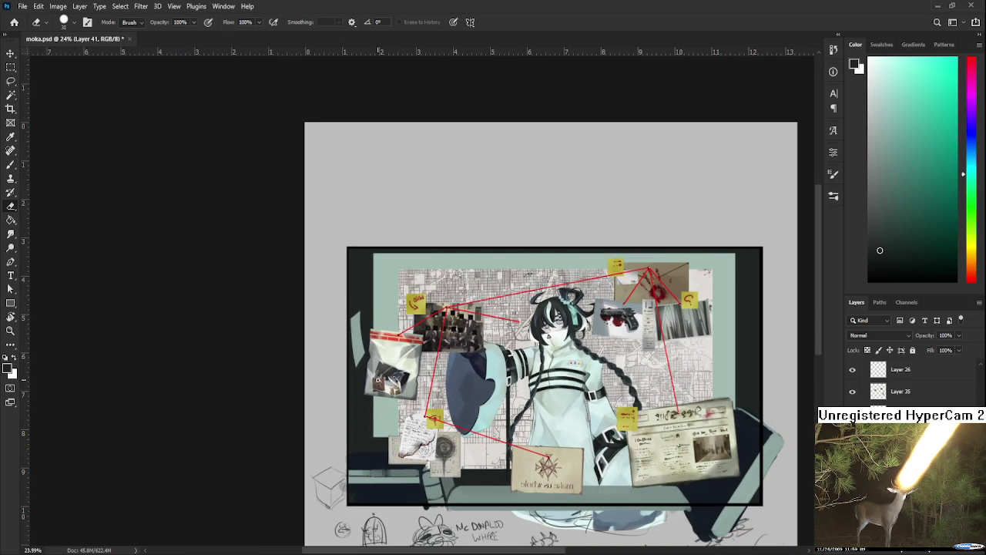
scroll(378, 382, "up", 1)
scroll(376, 383, "up", 1)
scroll(356, 384, "up", 2)
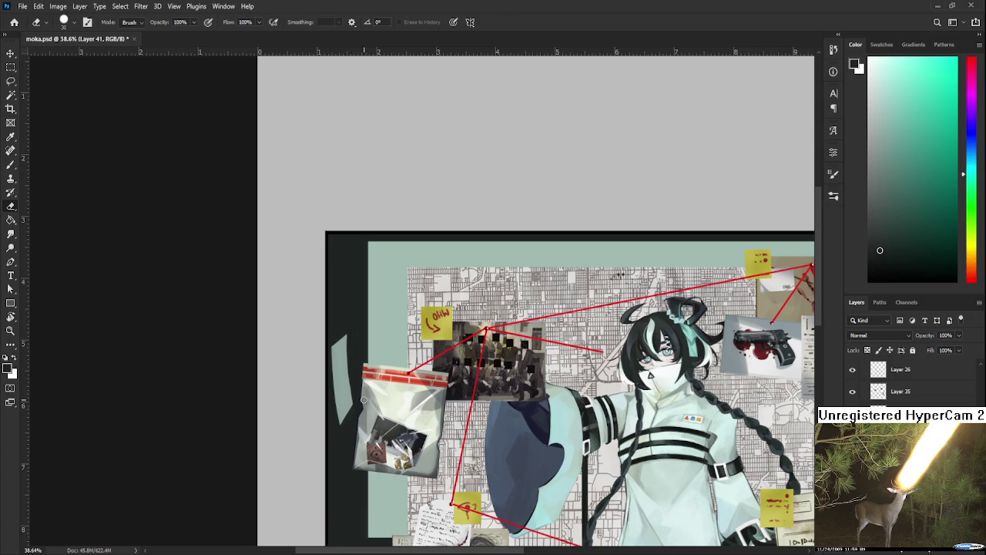
mouse_move(352, 385)
left_mouse_down()
mouse_move(360, 342)
mouse_move(369, 405)
left_mouse_up()
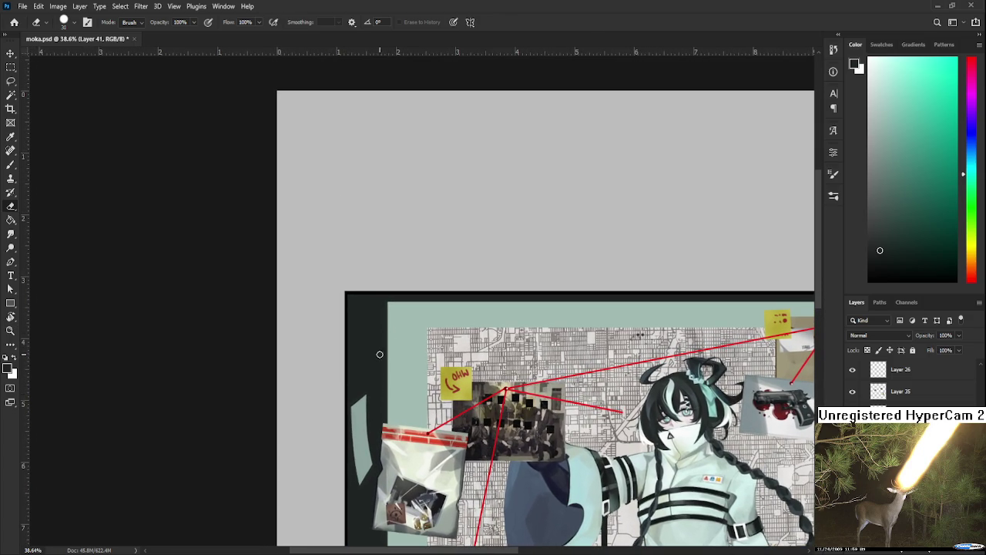
Draw Lasso selections along the dark left edge of the shard, then deselect
key("l")
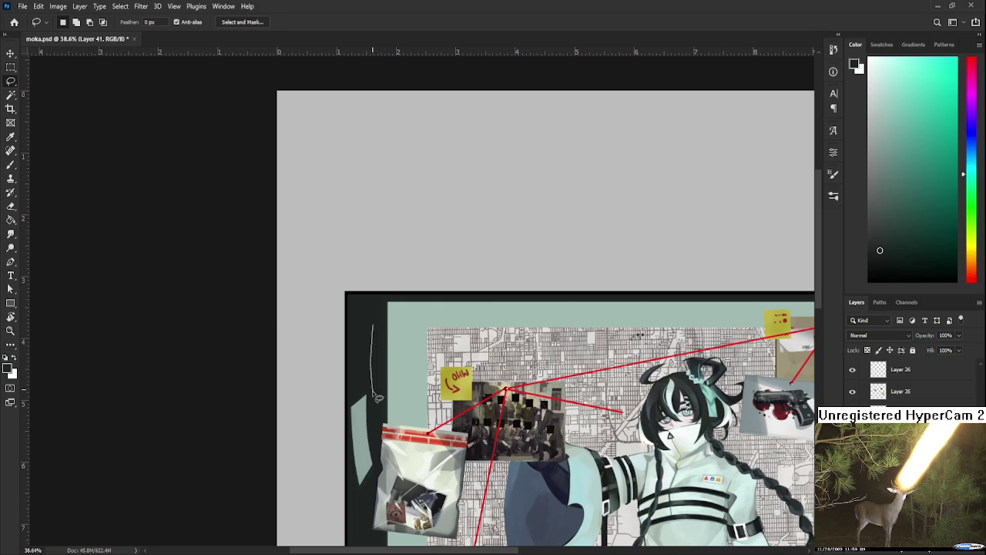
left_click_drag(377, 398, 373, 393)
key("b")
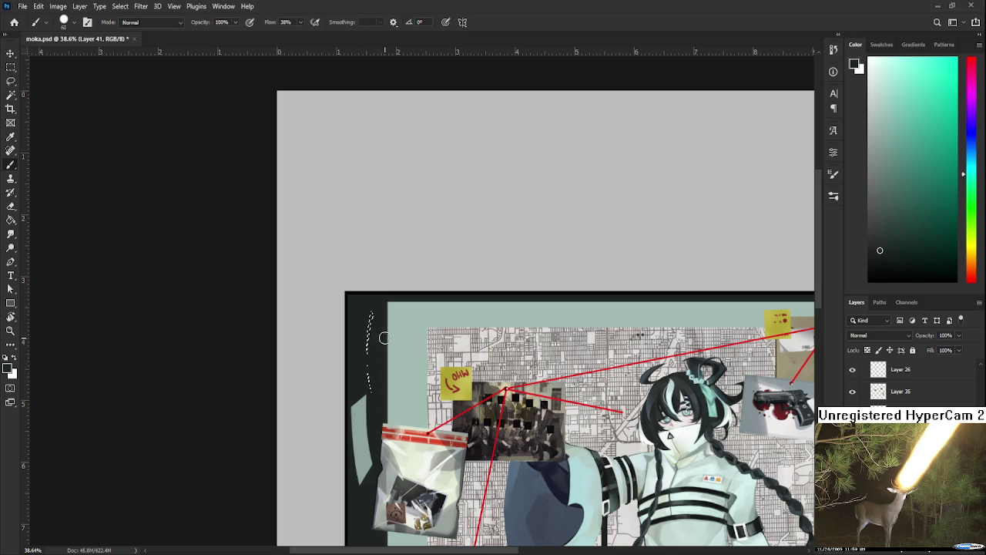
key("l")
left_click(387, 356)
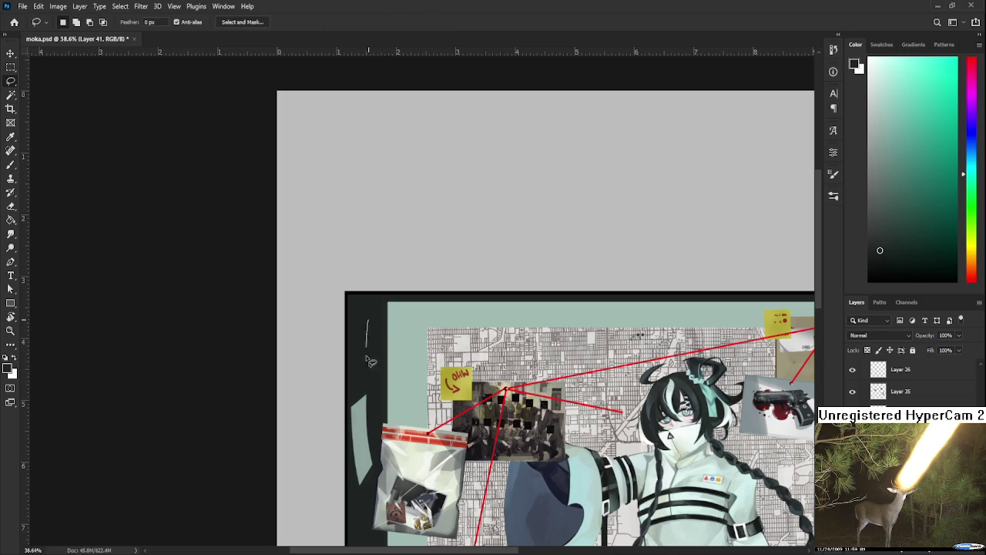
left_click_drag(366, 311, 376, 391)
mouse_move(369, 319)
left_mouse_down()
mouse_move(377, 385)
mouse_move(375, 326)
left_mouse_up()
left_click_drag(378, 327, 387, 373)
left_click(373, 392)
mouse_move(362, 399)
left_mouse_down()
mouse_move(365, 416)
mouse_move(377, 396)
mouse_move(368, 420)
mouse_move(376, 391)
mouse_move(365, 367)
left_mouse_up()
scroll(403, 394, "down", 1)
scroll(408, 391, "down", 1)
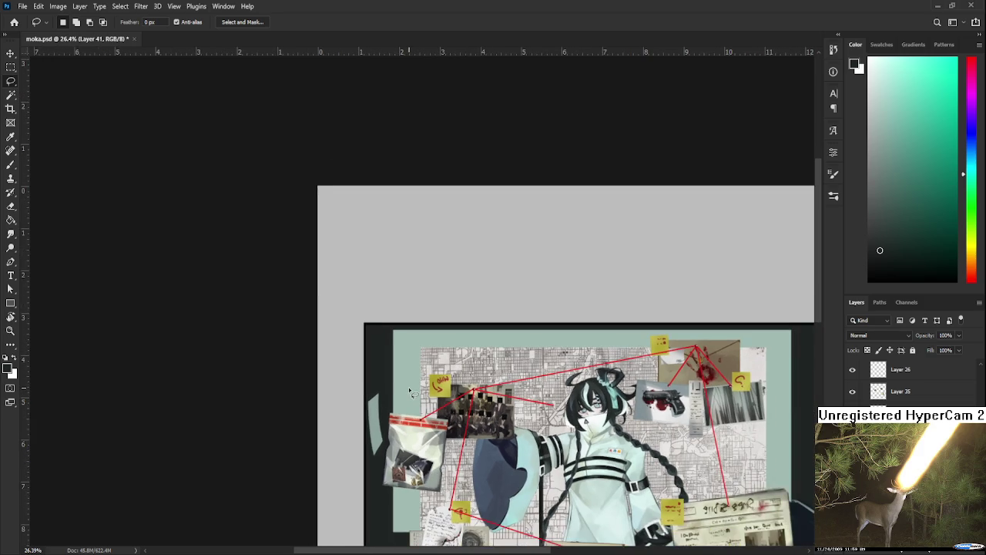
scroll(410, 392, "up", 1)
scroll(411, 391, "up", 1)
left_click_drag(413, 288, 388, 394)
key("b")
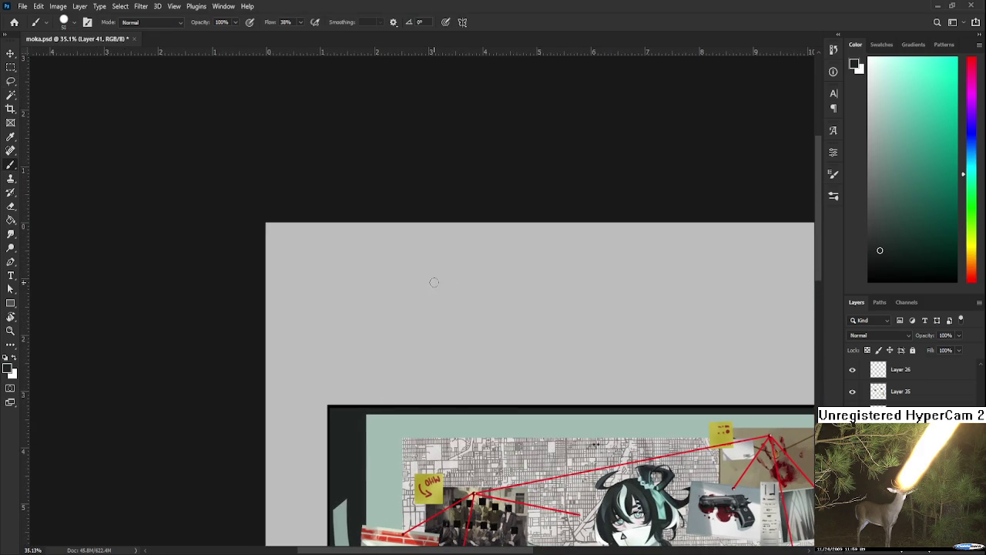
mouse_move(433, 281)
left_mouse_down()
mouse_move(435, 308)
mouse_move(447, 298)
left_mouse_up()
key("ctrl+z")
mouse_move(431, 312)
left_mouse_down()
mouse_move(435, 327)
mouse_move(478, 343)
left_mouse_up()
key("ctrl+z")
mouse_move(474, 301)
left_mouse_down()
mouse_move(476, 326)
mouse_move(450, 351)
mouse_move(429, 355)
left_mouse_up()
key("ctrl+z")
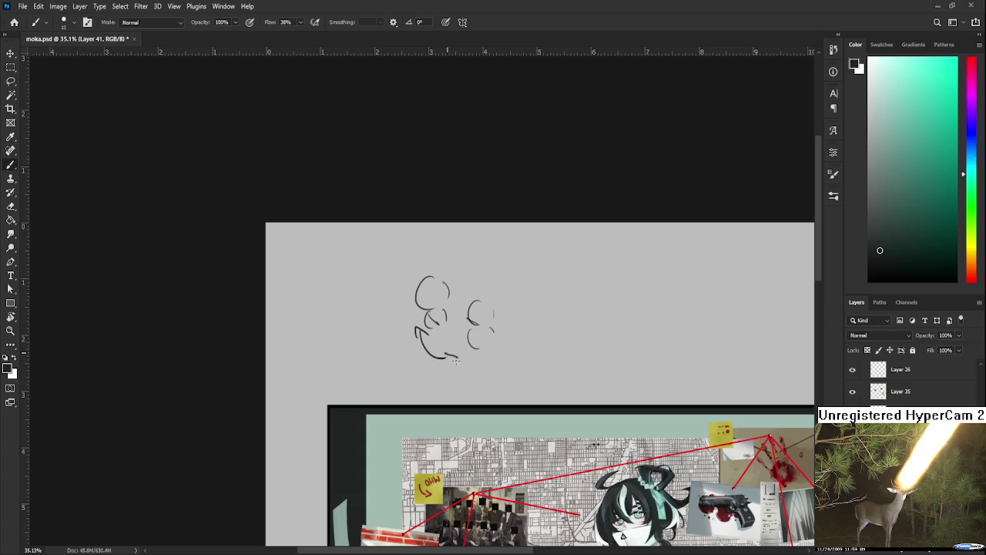
key("ctrl+z")
left_click_drag(421, 331, 458, 358)
left_click_drag(499, 310, 484, 295)
key("l")
left_click_drag(576, 331, 561, 328)
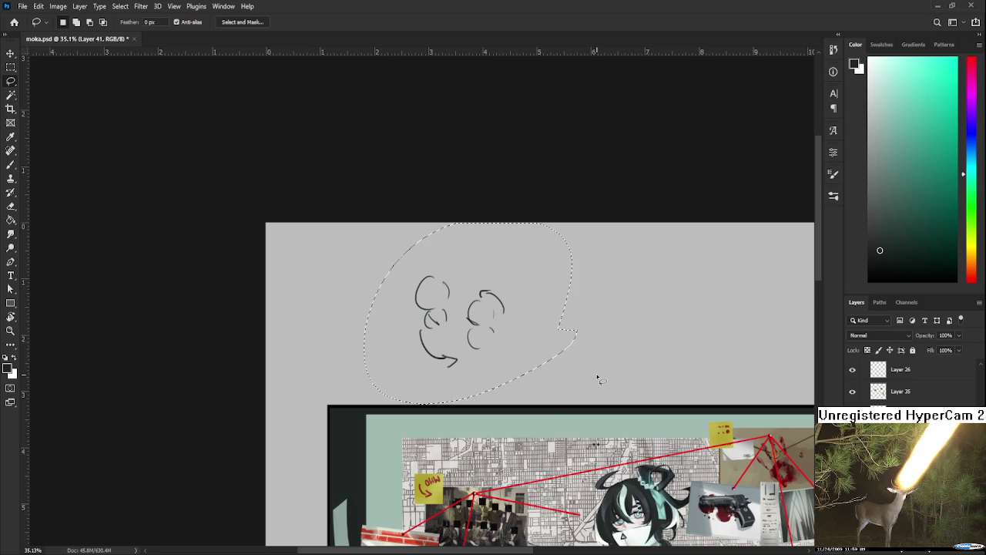
key("Delete")
key("ctrl+d")
scroll(462, 370, "down", 3)
scroll(381, 341, "down", 2)
key("b")
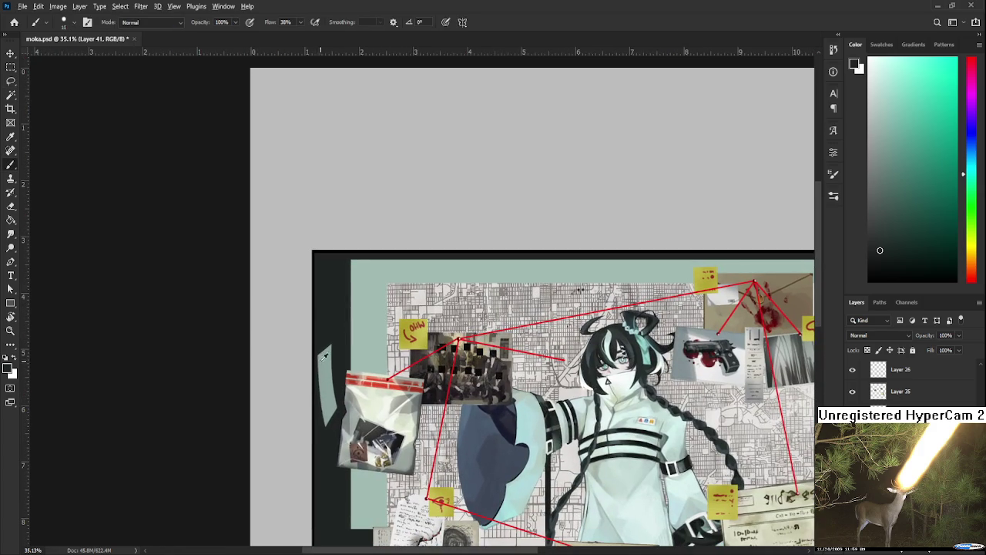
Sample the wall's light grey-teal, enlarge the brush, and paint a strip left of the evidence bag
left_click(327, 374, "alt")
scroll(336, 398, "down", 2)
scroll(336, 399, "up", 1)
scroll(335, 365, "down", 2)
key("bracketright")
left_click_drag(316, 358, 324, 404)
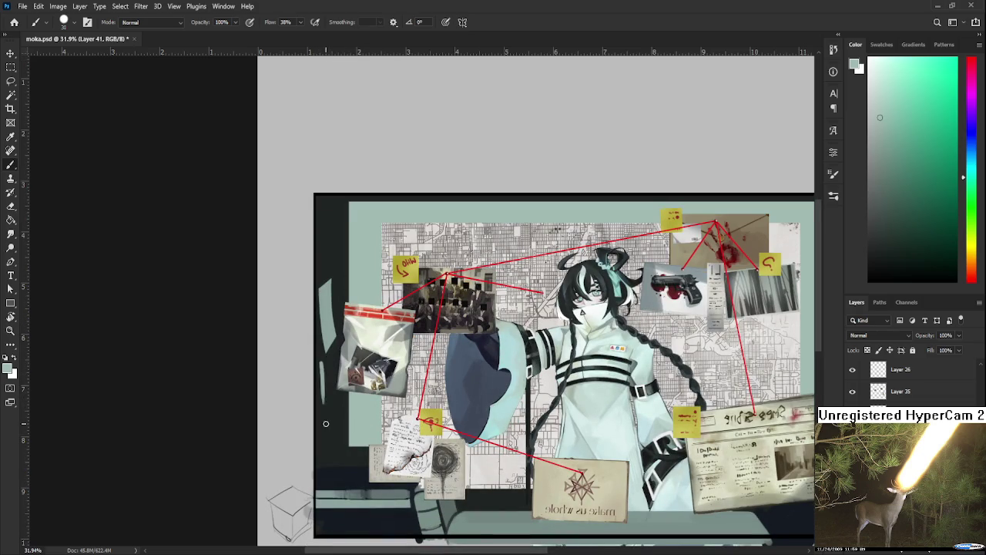
left_click_drag(325, 372, 325, 404)
left_click_drag(319, 352, 324, 387)
Lighten the pale strip, then erase its left edge and the paint beside the evidence bag
key("e")
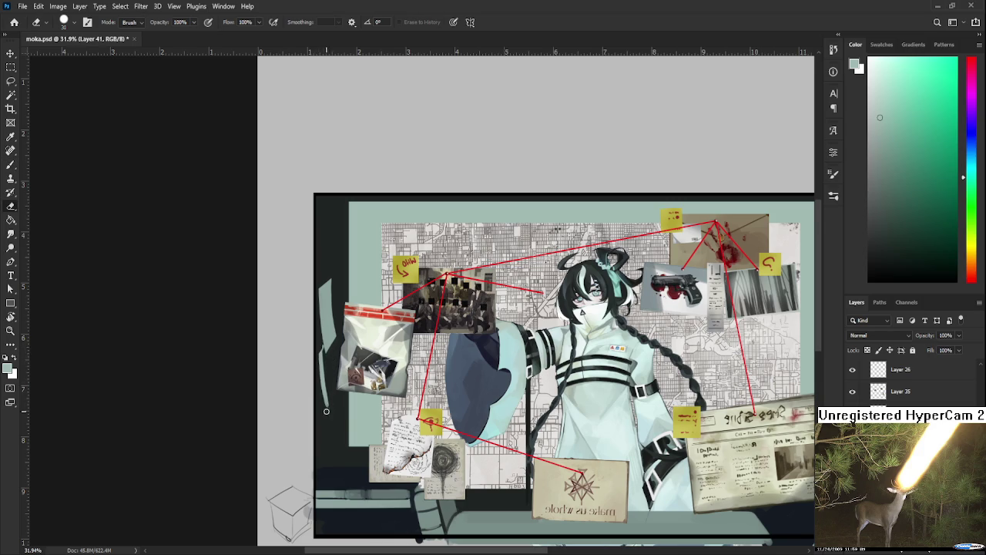
key("b")
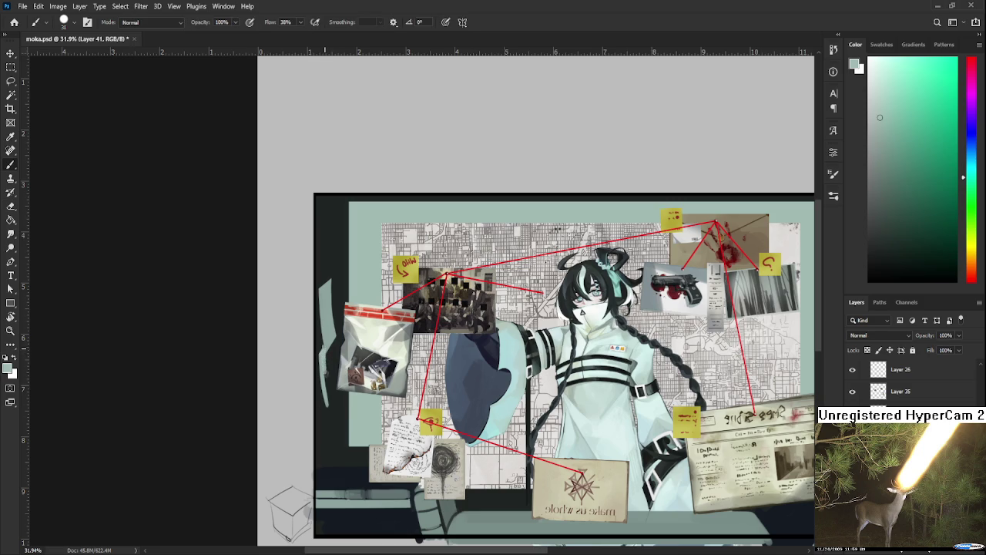
mouse_move(327, 371)
left_mouse_down()
mouse_move(332, 401)
mouse_move(327, 373)
left_mouse_up()
key("e")
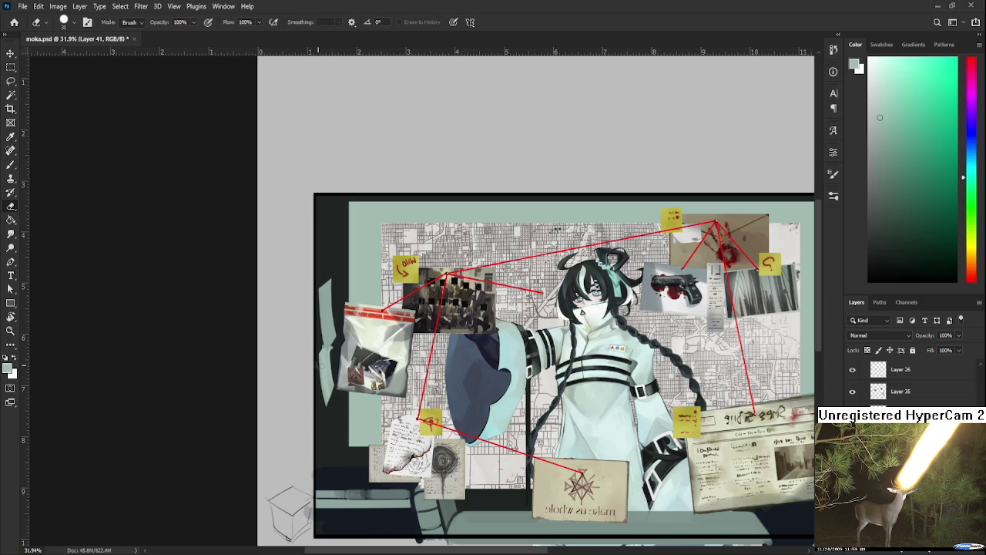
mouse_move(316, 352)
left_mouse_down()
mouse_move(323, 405)
mouse_move(321, 348)
left_mouse_up()
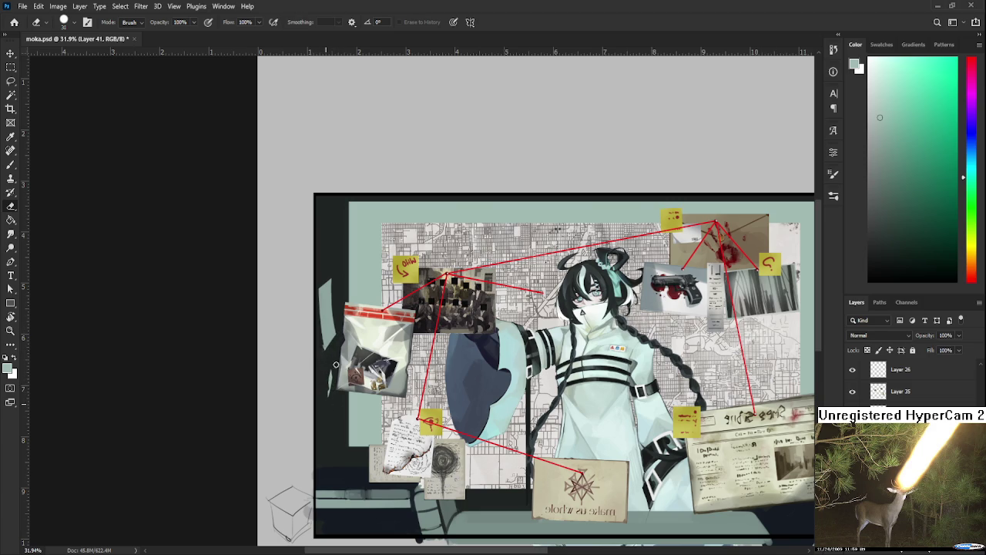
left_click_drag(335, 369, 328, 395)
Recentre on the whole board and resample a dark blue-grey and a light teal from the painting
scroll(323, 389, "up", 1)
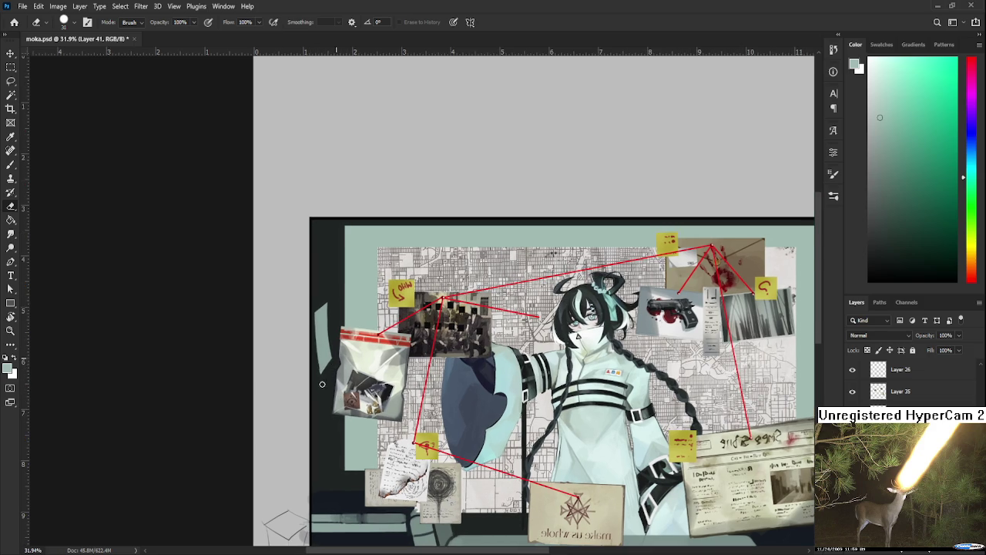
scroll(363, 379, "down", 1)
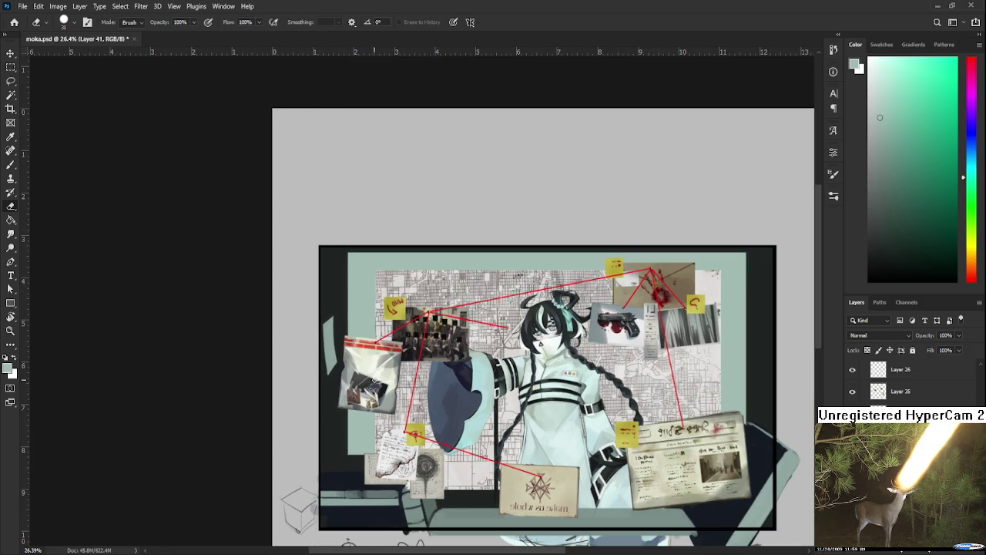
left_click_drag(401, 409, 382, 355)
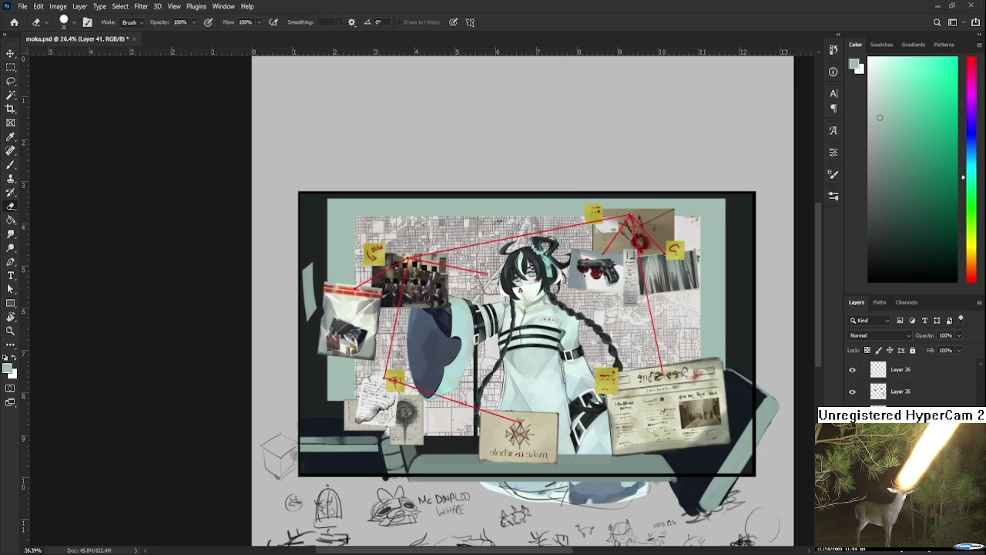
scroll(308, 465, "up", 1)
key("b")
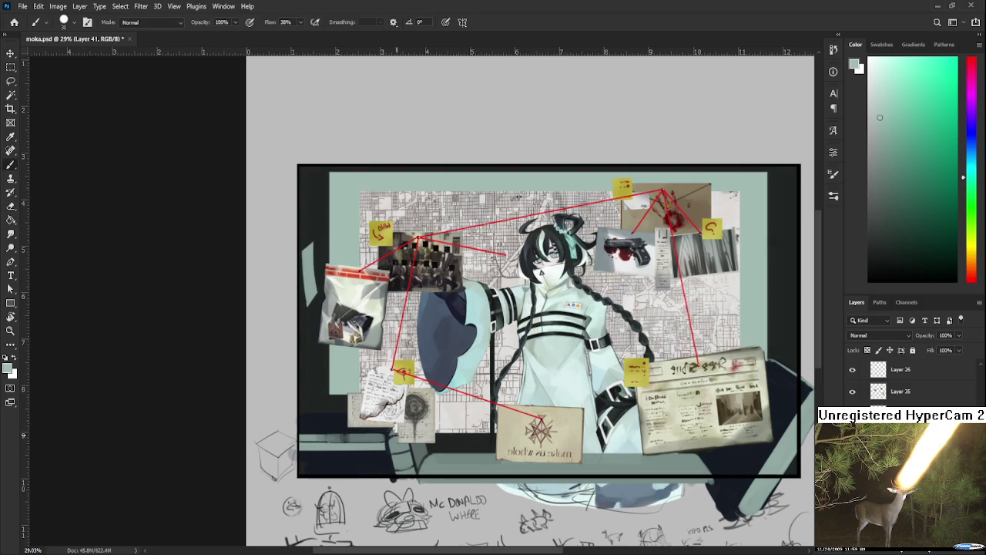
mouse_move(370, 443)
left_mouse_down()
mouse_move(326, 422)
mouse_move(308, 443)
mouse_move(342, 438)
mouse_move(347, 428)
mouse_move(320, 428)
mouse_move(350, 423)
mouse_move(336, 436)
mouse_move(321, 425)
mouse_move(326, 414)
left_mouse_up()
left_click(327, 414, "alt")
left_click(328, 414, "alt")
left_click(348, 419, "alt")
left_click(348, 428, "alt")
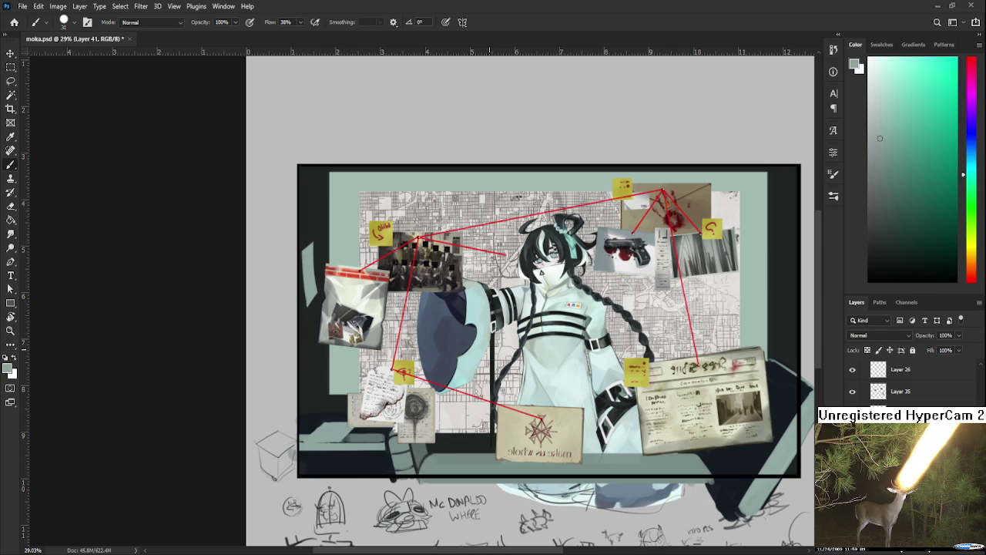
Shift the view to the lower left, sample the wall colour, and shrink the brush to 15
scroll(500, 336, "down", 1)
scroll(368, 429, "up", 1)
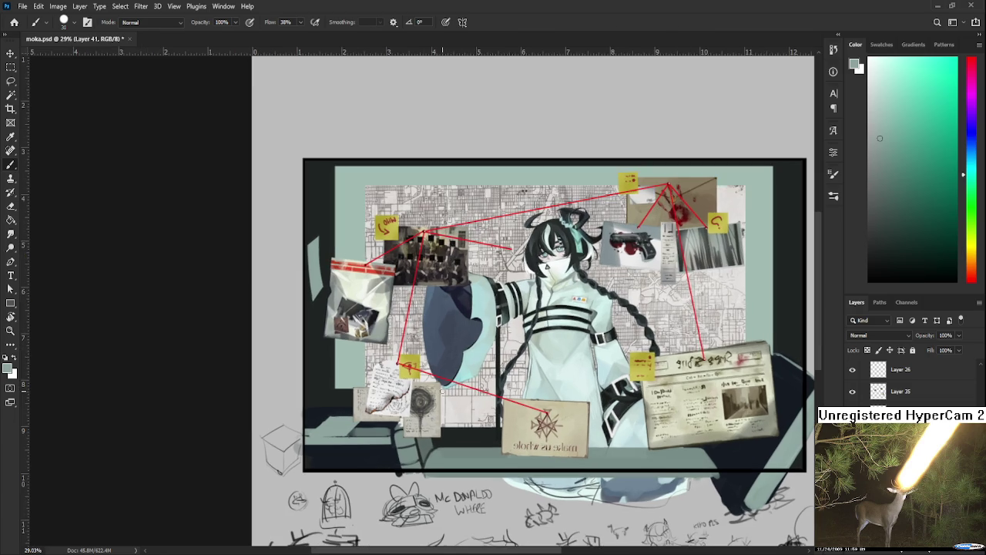
scroll(369, 428, "up", 1)
scroll(368, 429, "up", 2)
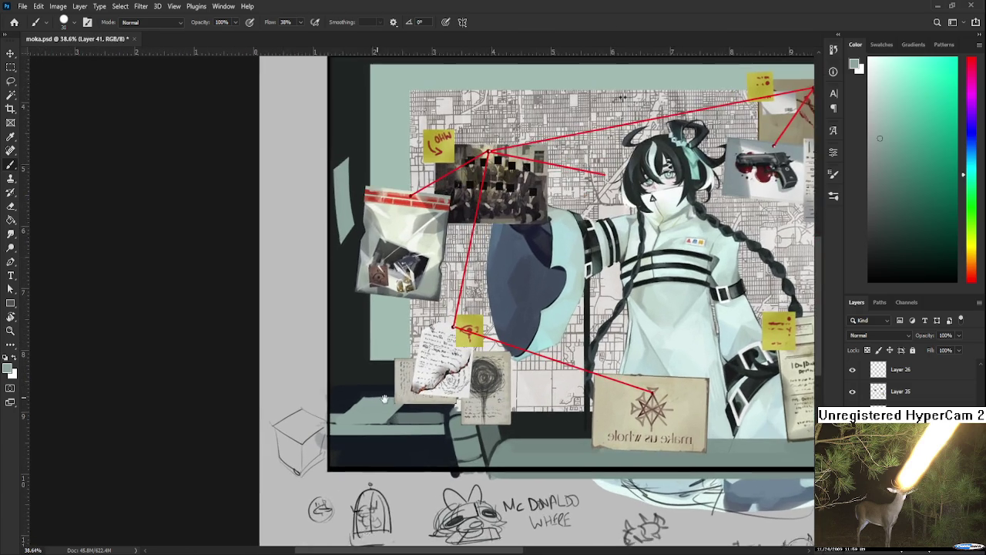
left_click_drag(303, 455, 358, 439)
left_click(378, 401, "alt")
left_click(372, 405, "alt")
key("bracketleft")
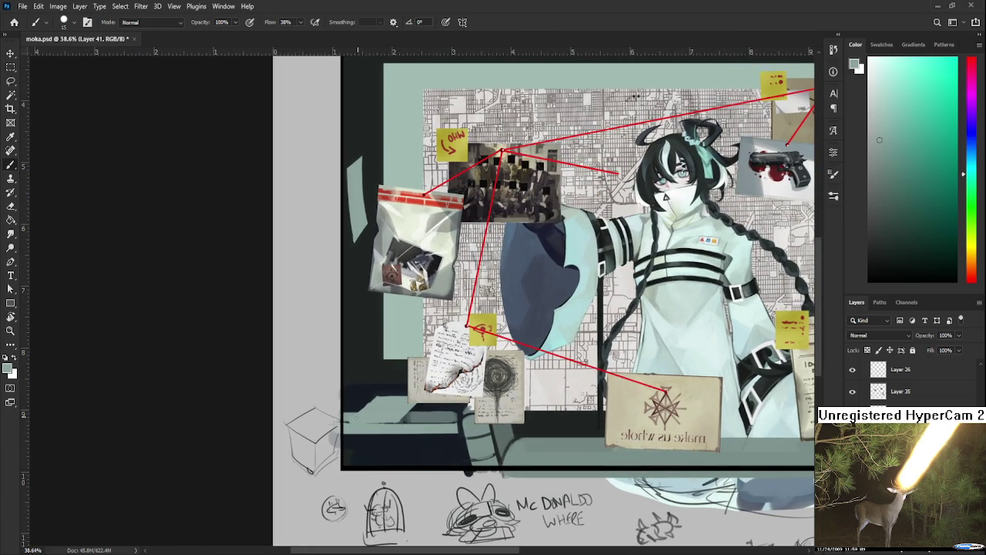
Dab light teal by the sill, then eyedrop the desk's grey-teal and its near-black shadow tone
mouse_move(380, 394)
left_mouse_down()
mouse_move(357, 414)
mouse_move(378, 399)
left_mouse_up()
left_click_drag(410, 417, 400, 432)
left_click(402, 428, "alt")
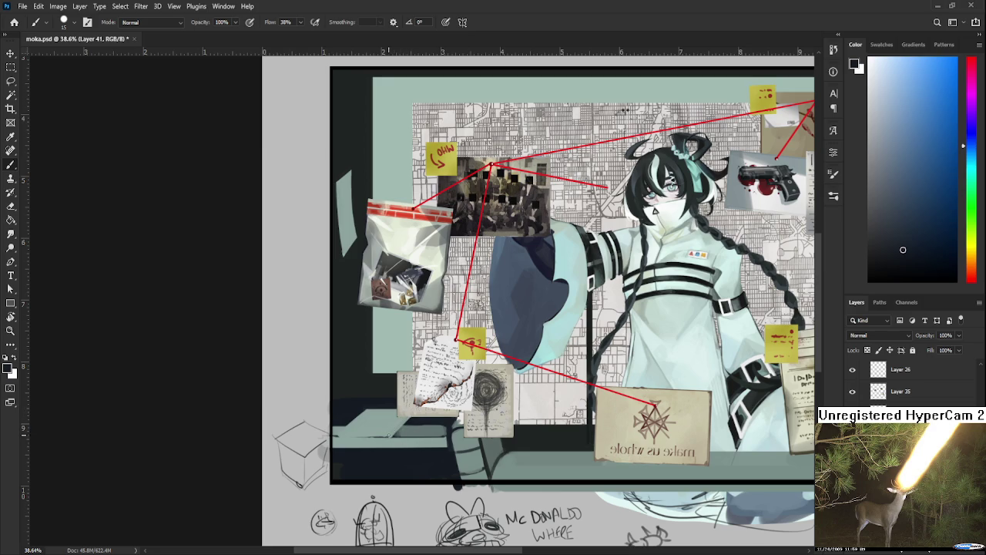
left_click(401, 421, "alt")
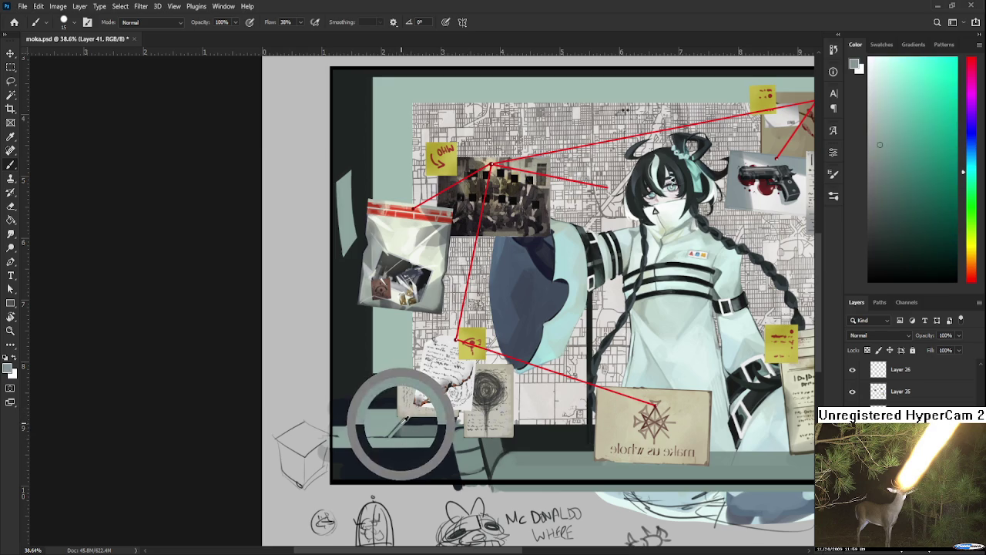
left_click(397, 418, "alt")
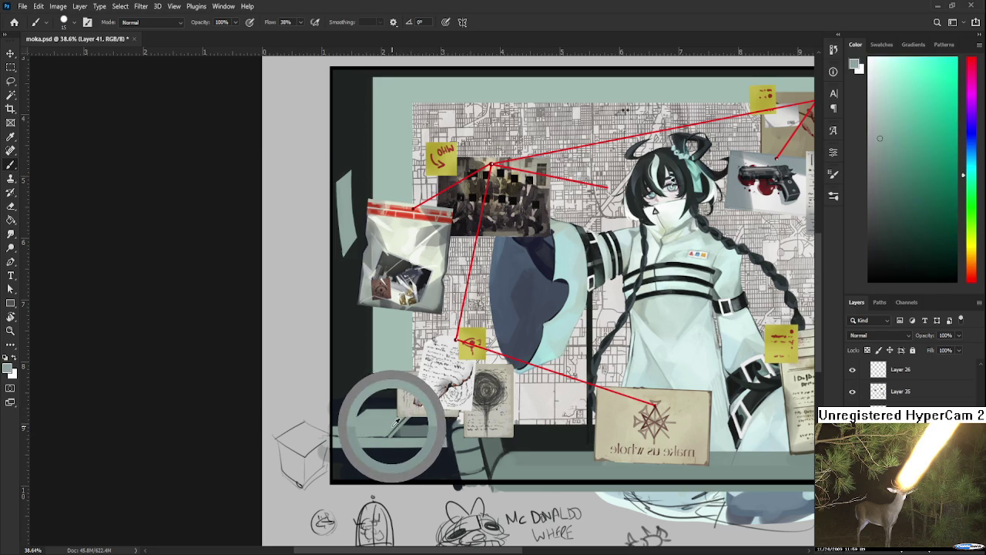
left_click(407, 422, "alt")
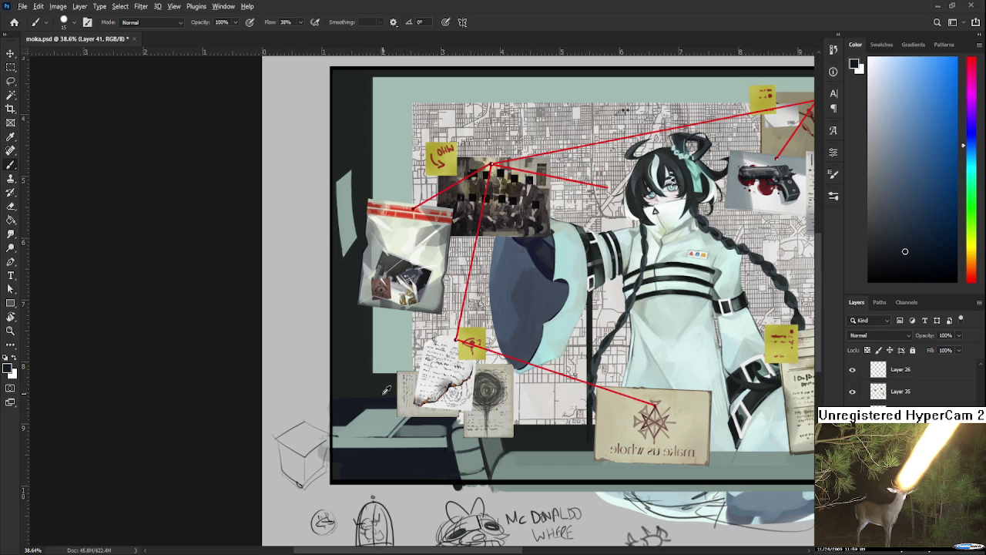
Eyedrop the bench's teal and dark navy, paint teal over the dark bench, and line its top
left_click(370, 401, "alt")
left_click_drag(374, 401, 423, 400)
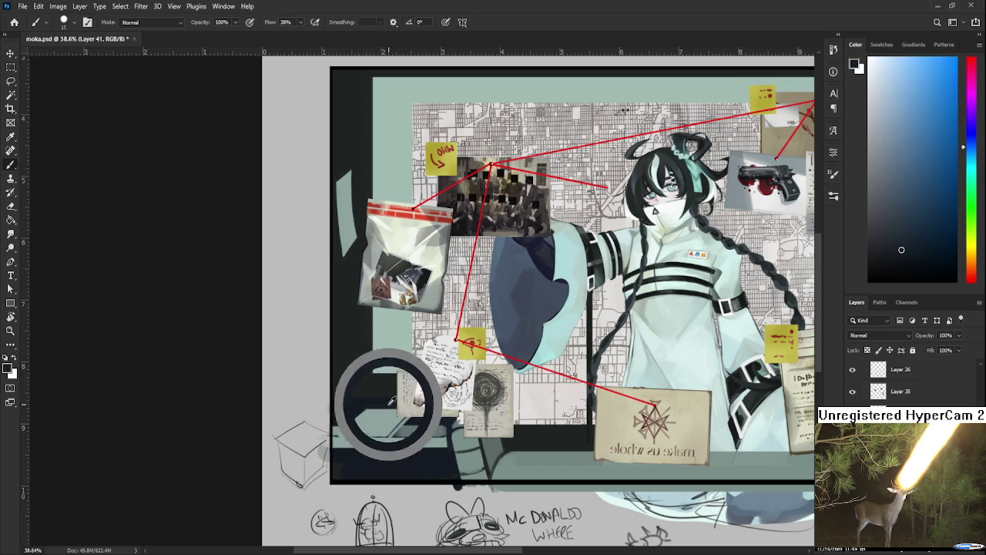
left_click(422, 400, "alt")
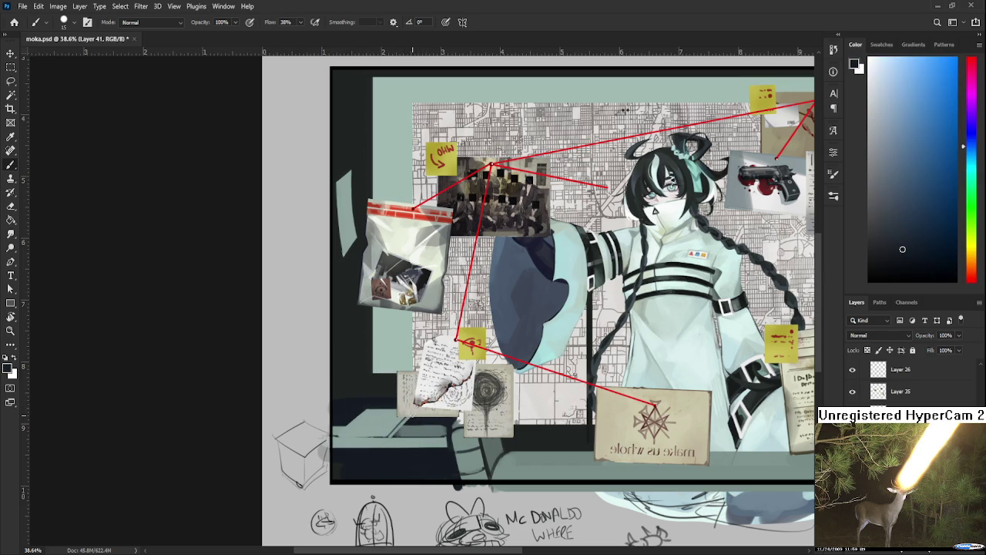
left_click(414, 415, "alt")
left_click(416, 414, "alt")
left_click(414, 416, "alt")
left_click(410, 416, "alt")
left_click(411, 414, "alt")
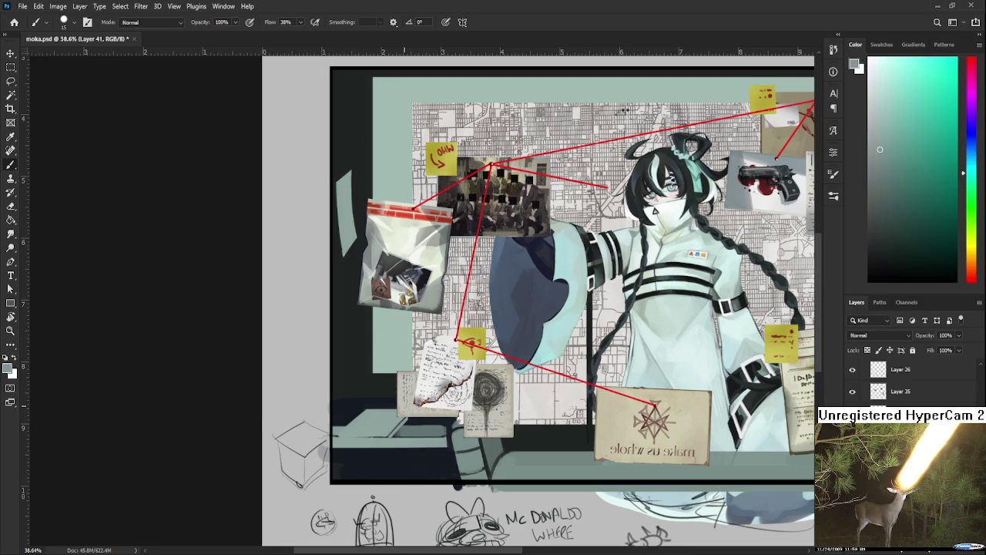
left_click(386, 393, "alt")
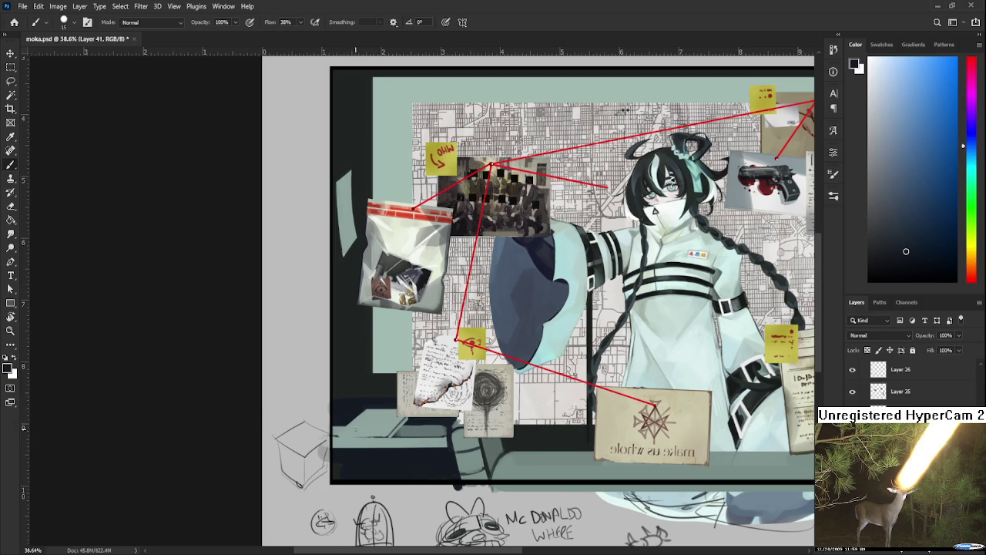
left_click_drag(340, 443, 387, 437)
left_click_drag(337, 437, 371, 437)
Resample the highlight teal, shrink the brush, and redo the light stroke along the bench top
left_click(337, 437, "alt")
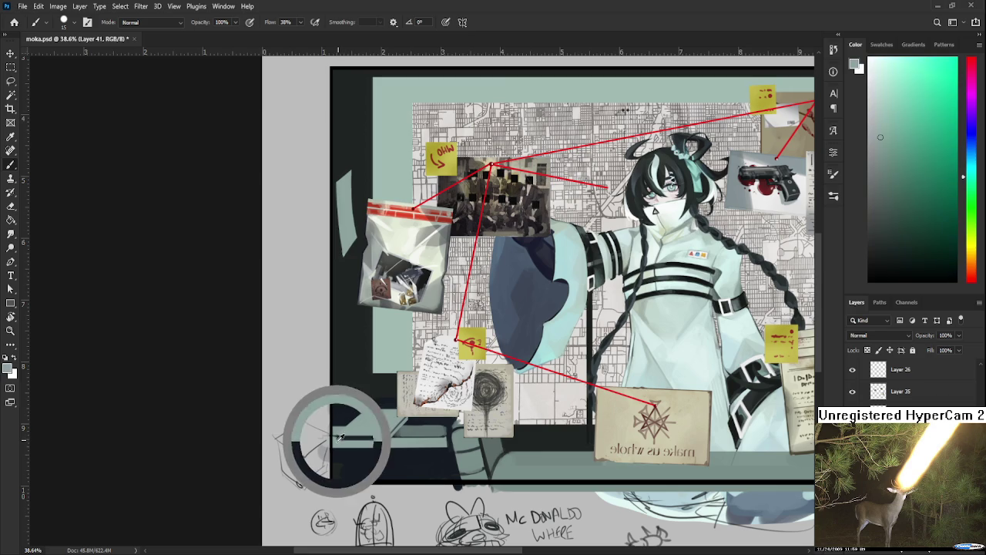
left_click(337, 427, "alt")
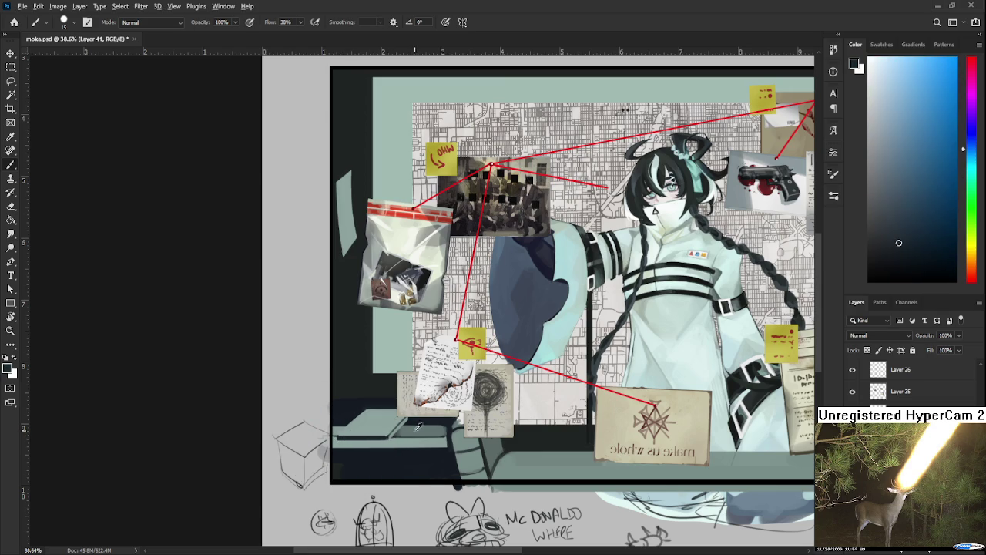
left_click(385, 436, "alt")
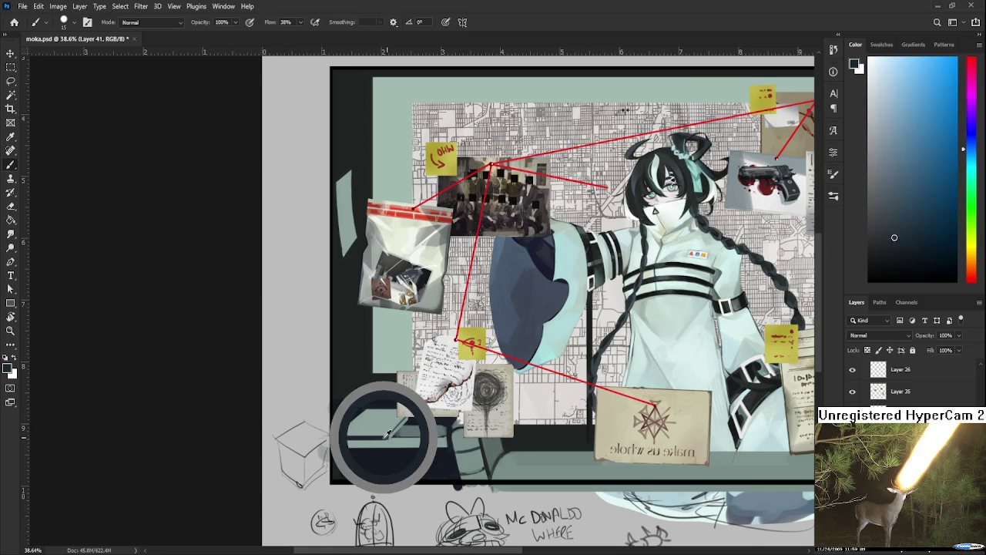
left_click(388, 433, "alt")
left_click(387, 435, "alt")
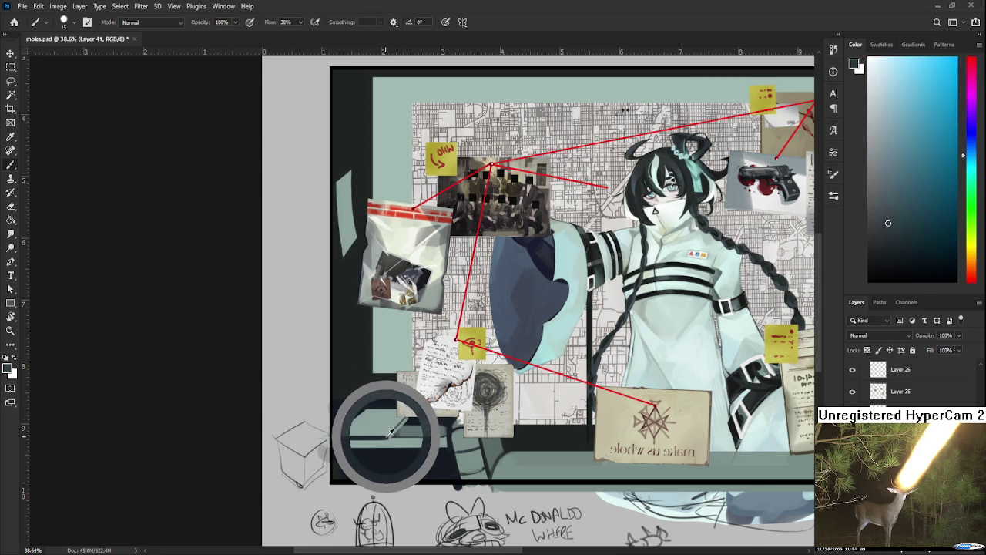
left_click(387, 437, "alt")
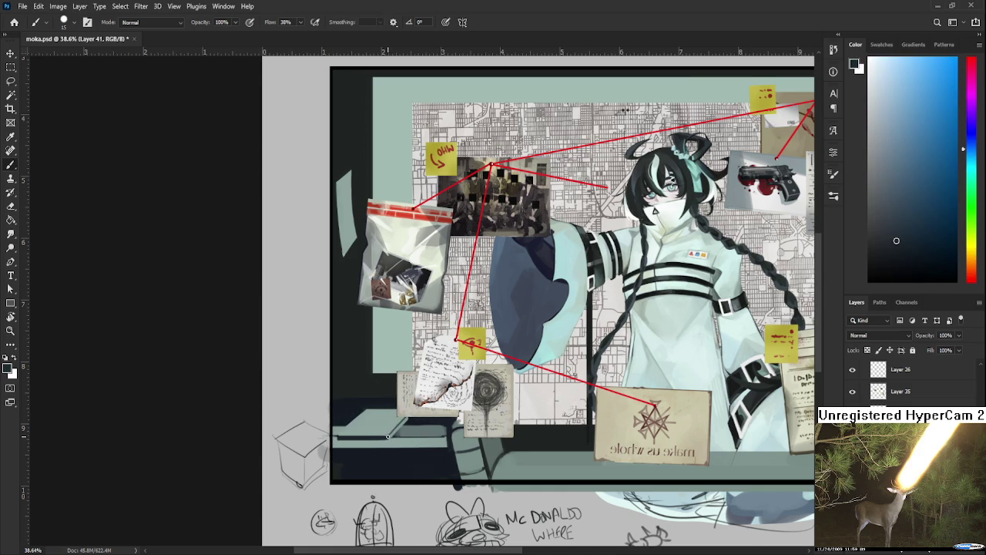
left_click(356, 439, "alt")
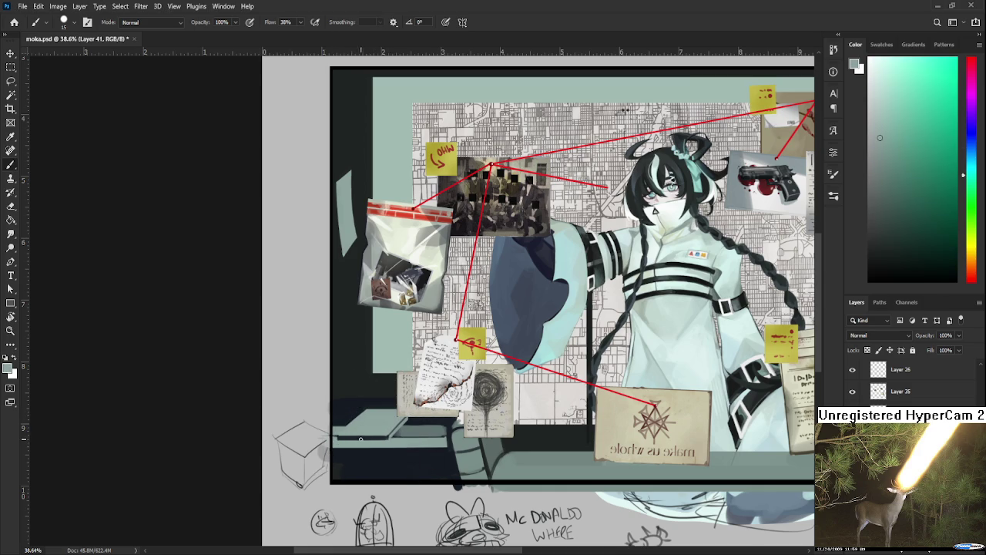
key("bracketleft")
left_click_drag(390, 437, 344, 437)
key("ctrl+z")
mouse_move(339, 437)
left_mouse_down()
mouse_move(387, 438)
mouse_move(334, 439)
mouse_move(375, 418)
left_mouse_up()
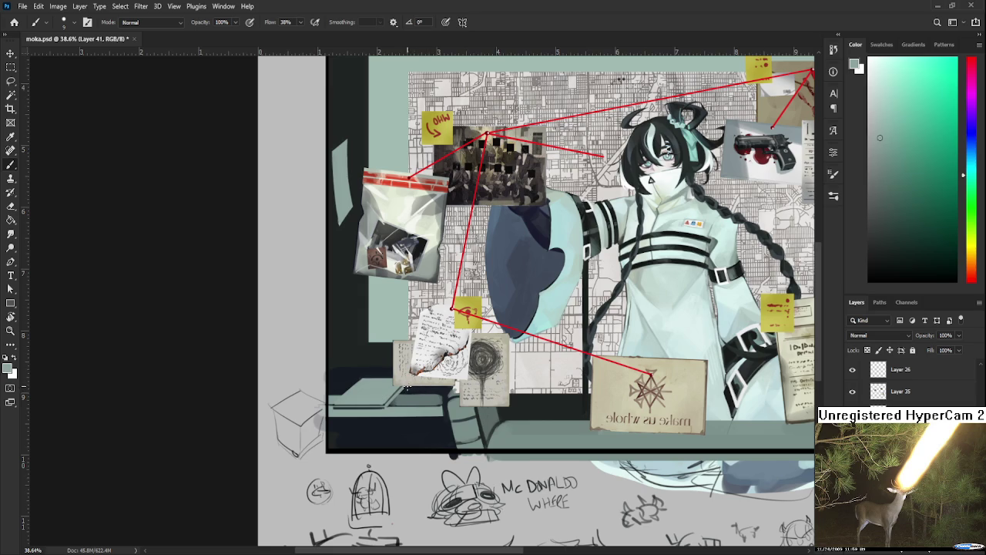
Pick dark navy, enlarge the brush, and paint a diagonal shadow across the teal shelf
left_click(415, 383, "alt")
left_click(406, 388, "alt")
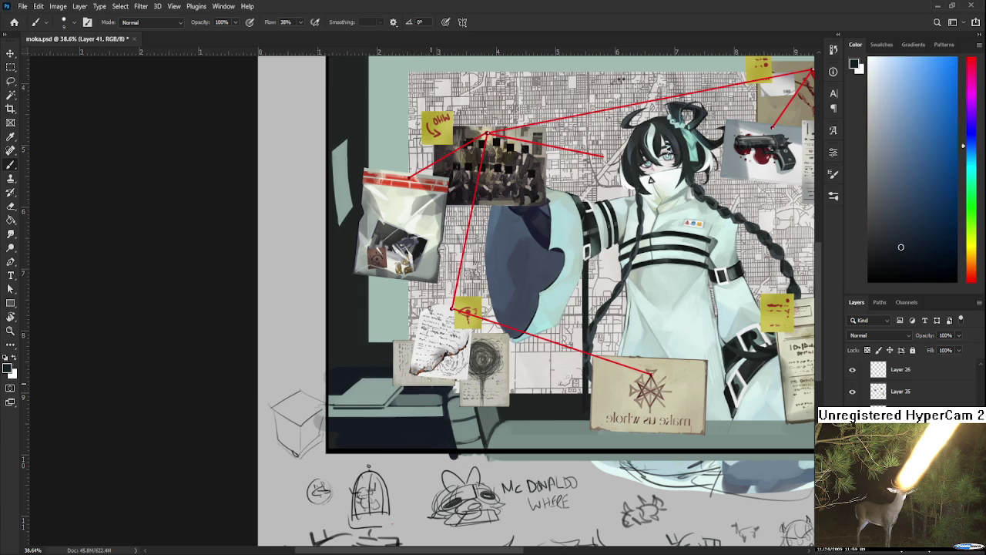
key("bracketright")
mouse_move(395, 416)
left_mouse_down()
mouse_move(420, 394)
mouse_move(368, 379)
left_mouse_up()
Sample light teal-grey and paint the small table's top and body, discarding the stray leg strokes
left_click(370, 392, "alt")
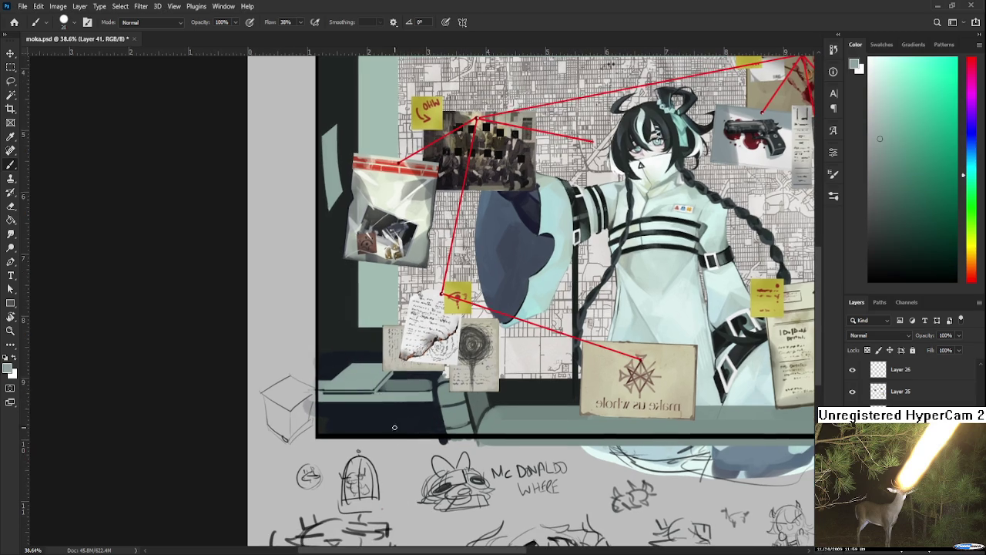
left_click(363, 382, "alt")
left_click_drag(366, 383, 399, 382)
left_click(389, 373, "alt")
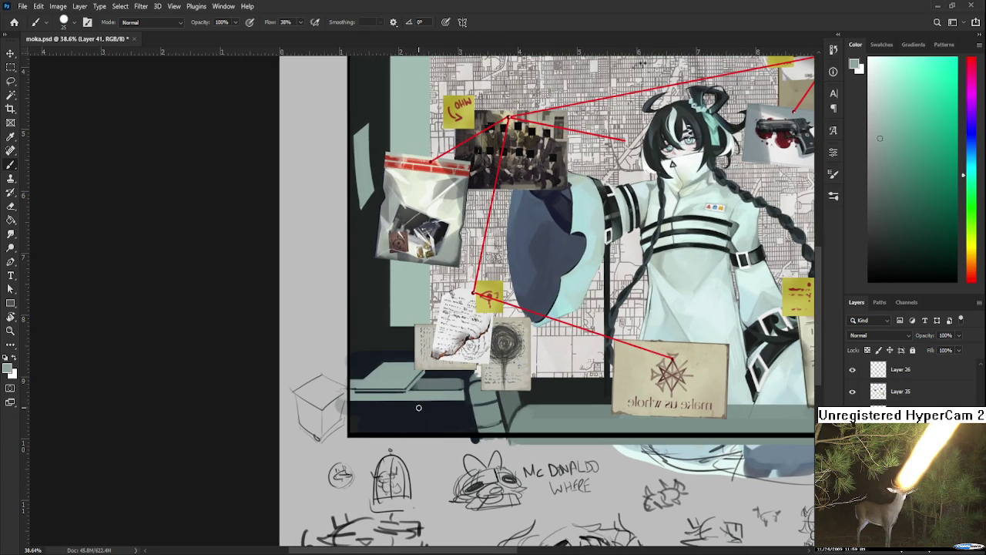
left_click_drag(419, 403, 419, 433)
key("ctrl+z")
left_click_drag(418, 405, 420, 421)
key("ctrl+z")
left_click_drag(439, 407, 460, 429)
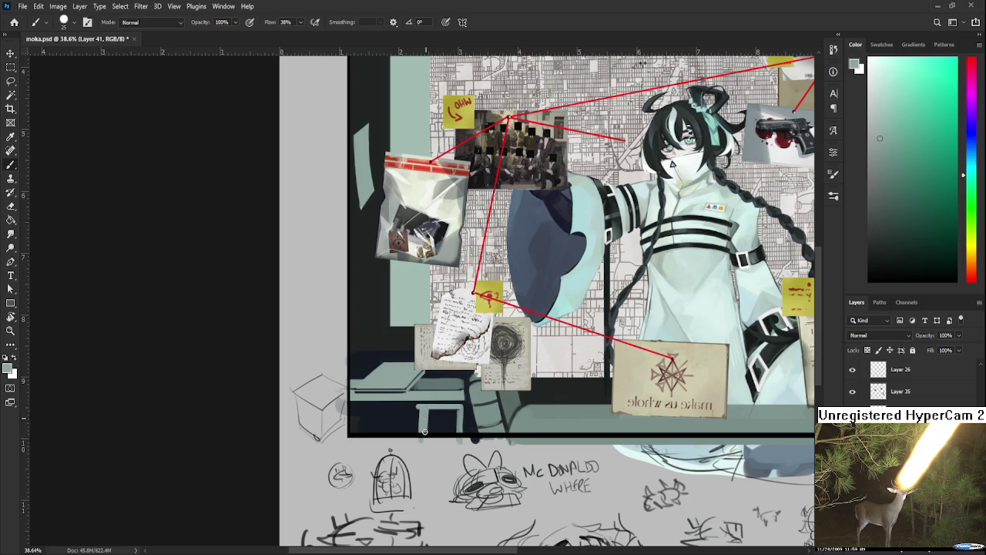
left_click_drag(431, 431, 456, 424)
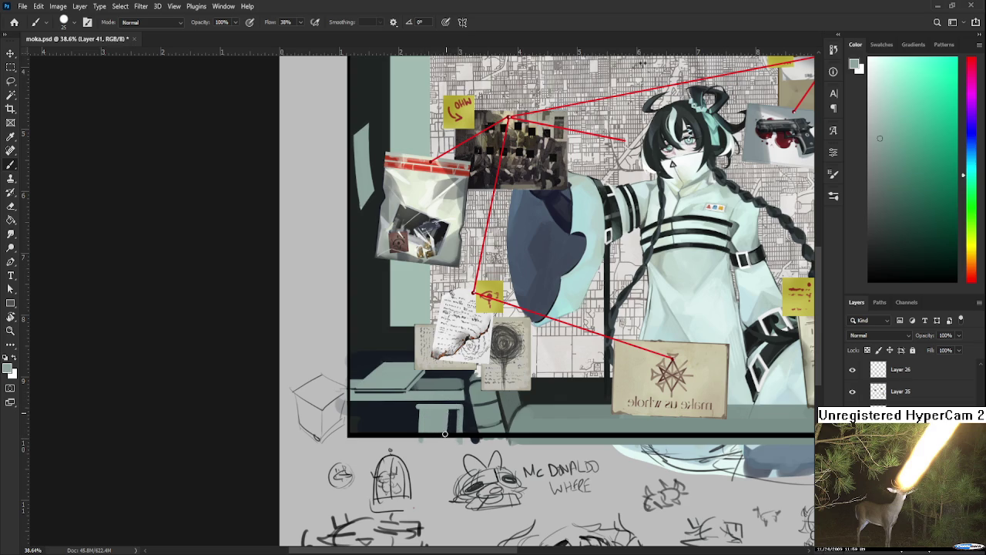
Sample the light table colour and then a near-black paint tone
left_click(456, 408, "alt")
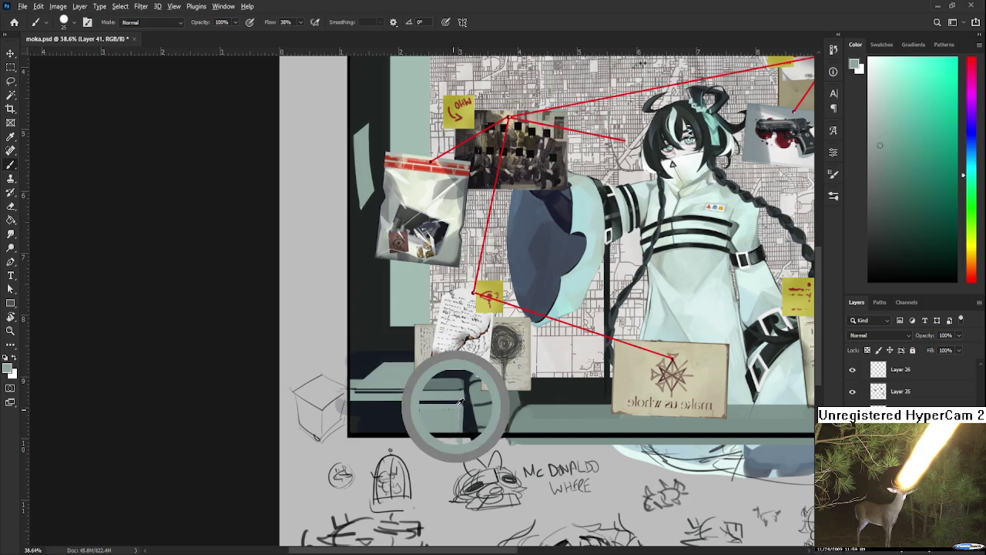
left_click(417, 406, "alt")
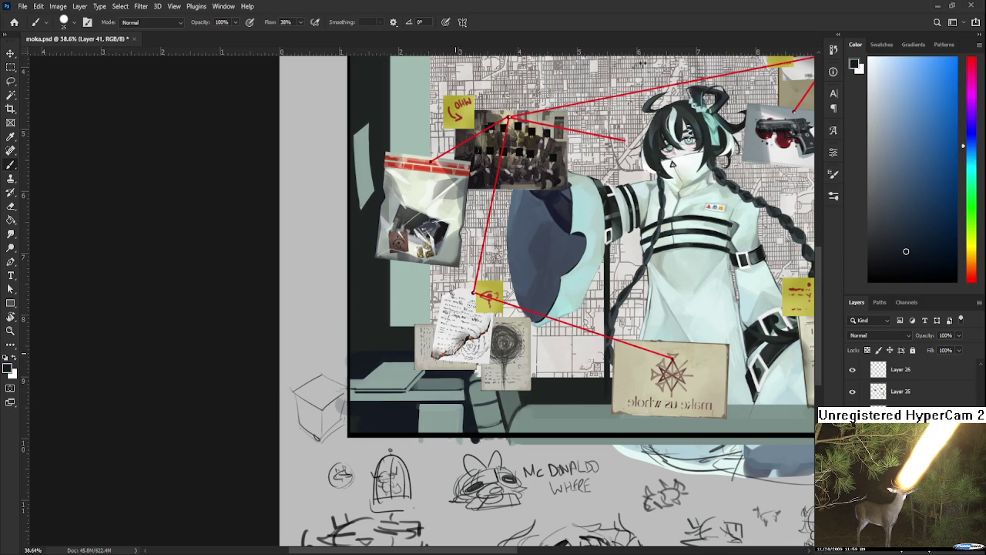
scroll(458, 351, "down", 2)
scroll(458, 350, "down", 2)
scroll(458, 350, "down", 2)
scroll(458, 350, "down", 1)
scroll(445, 347, "up", 2)
scroll(445, 347, "up", 2)
scroll(439, 346, "up", 1)
scroll(429, 347, "up", 1)
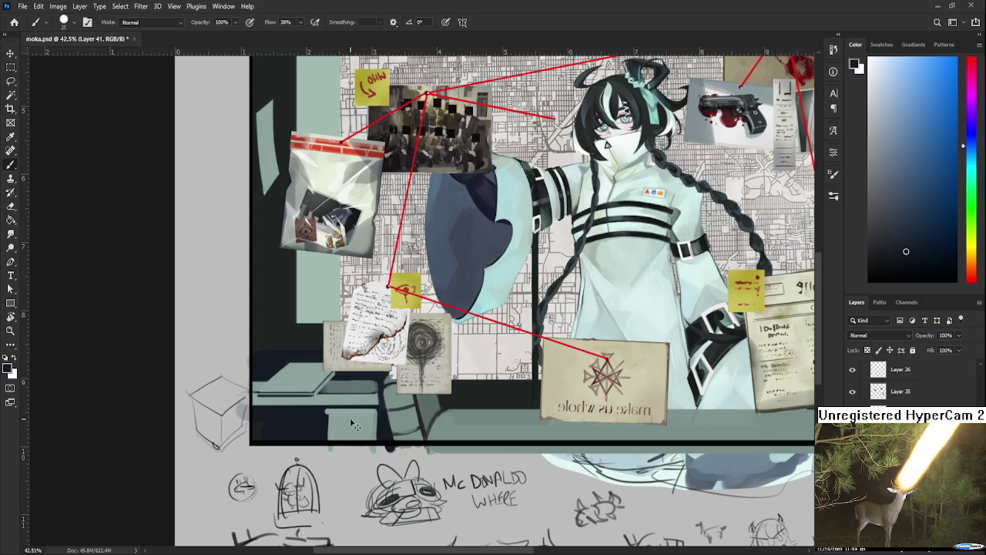
Darken the table's lower part, pick the desk's dark blue, and paint a dark line along the shelf edge
left_click_drag(356, 428, 348, 420)
left_click(351, 416, "alt")
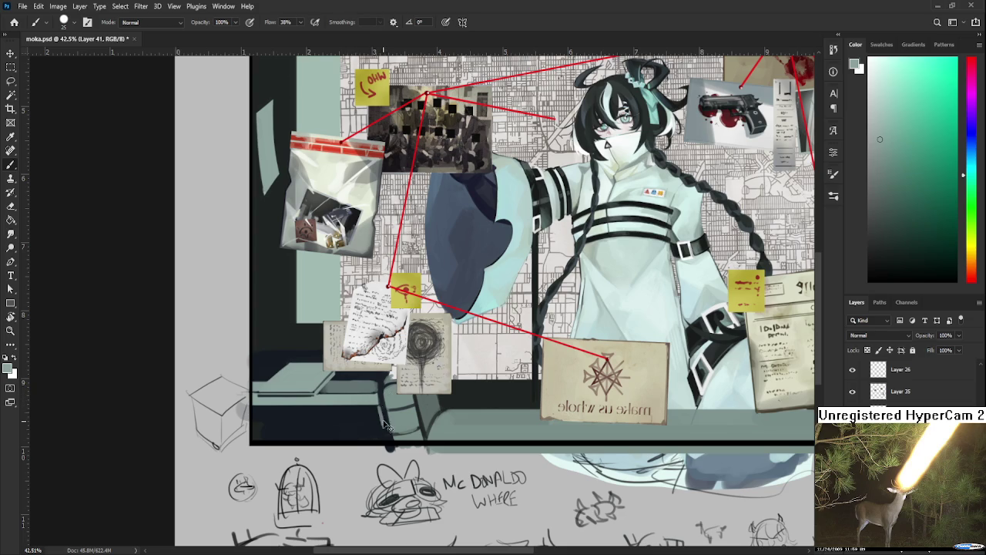
left_click(380, 402, "alt")
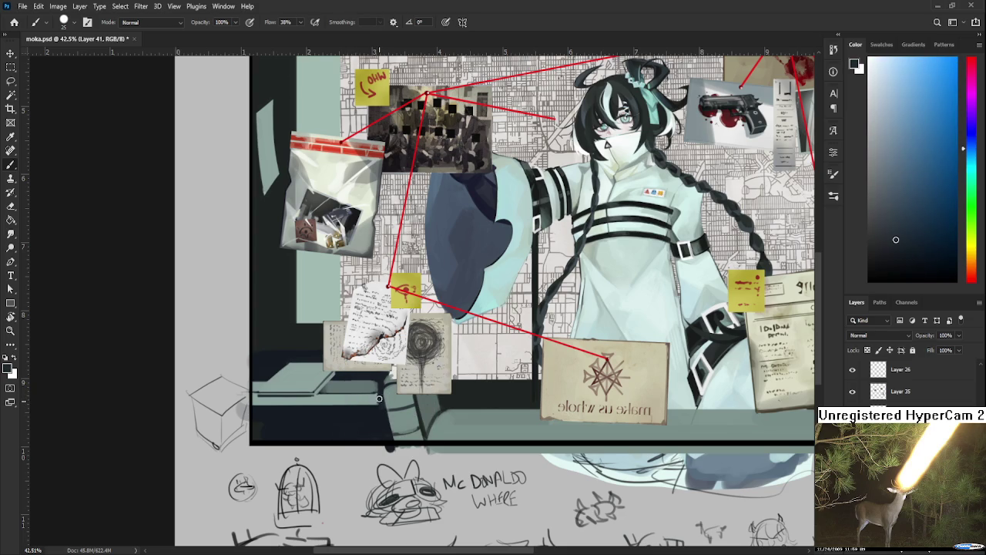
left_click(376, 391, "alt")
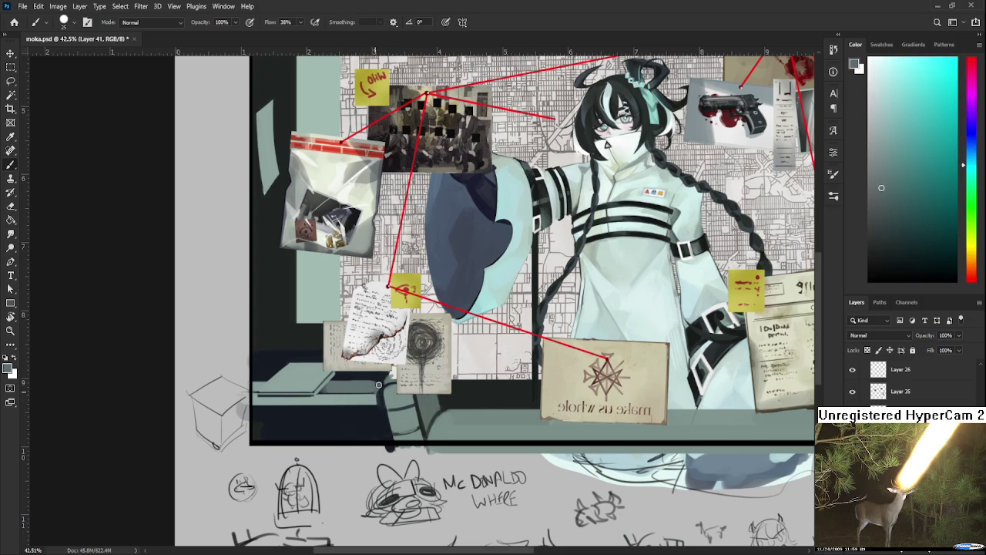
left_click(377, 383, "alt")
left_click(379, 388, "alt")
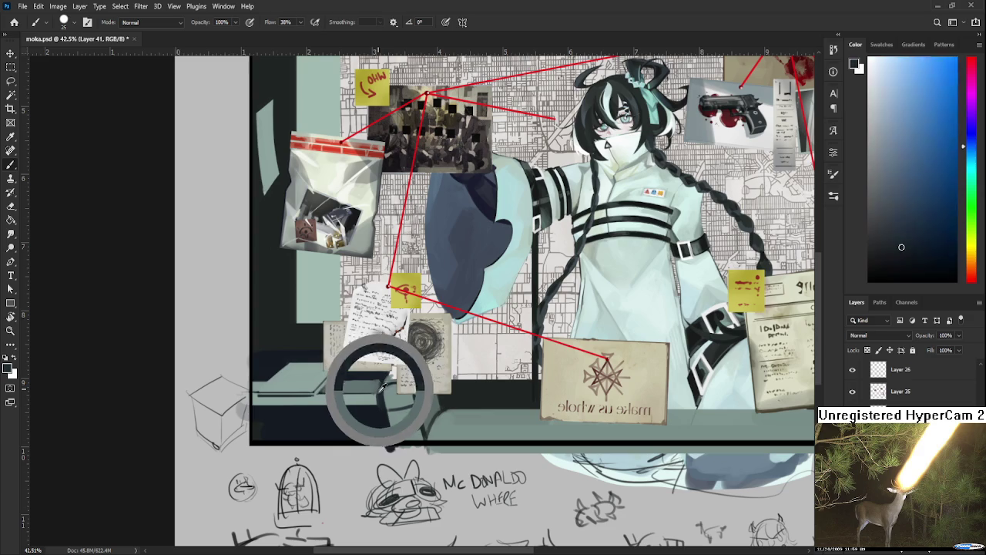
left_click(367, 416, "alt")
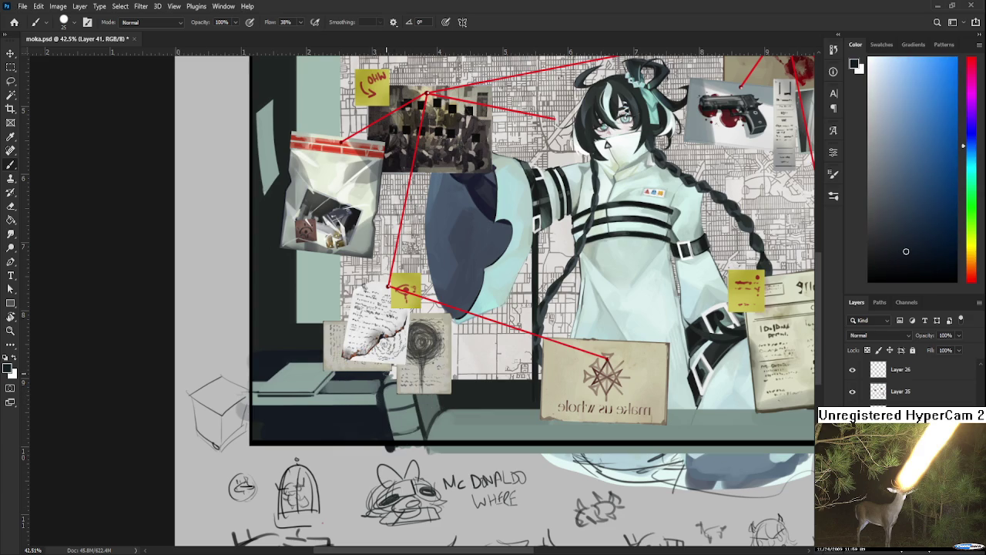
key("bracketleft")
key("bracketleft")
left_click_drag(321, 393, 376, 393)
Touch up the shelf edge, then resample shelf colours and darken the spiral sketch
left_click(379, 378, "alt")
left_click_drag(381, 381, 336, 381)
left_click(373, 381, "alt")
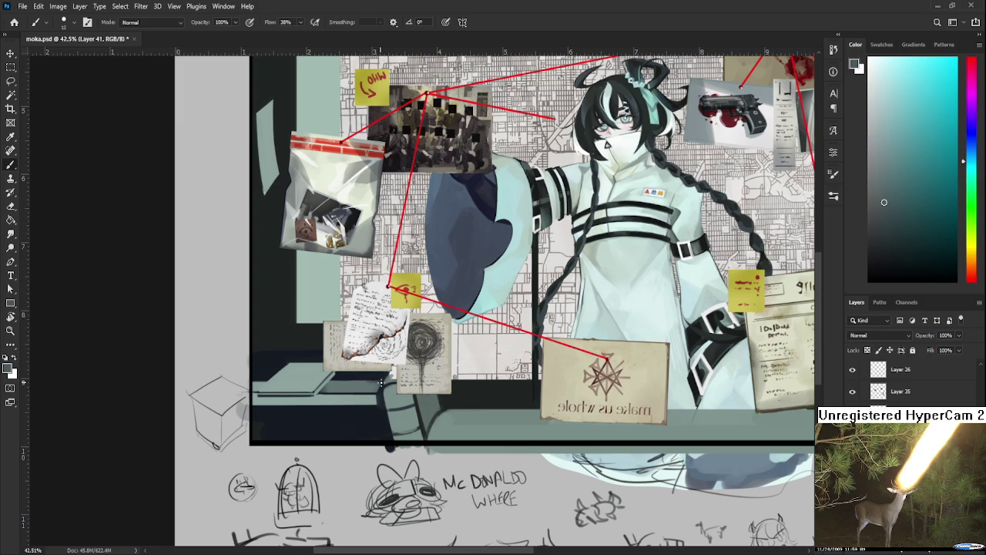
left_click(381, 382, "alt")
left_click(363, 381, "alt")
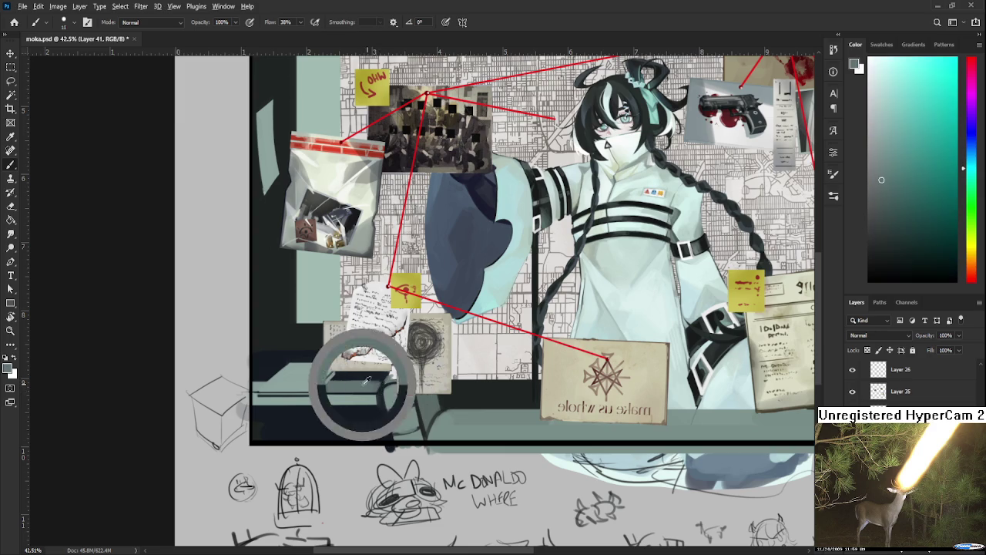
left_click(381, 379, "alt")
left_click(382, 377, "alt")
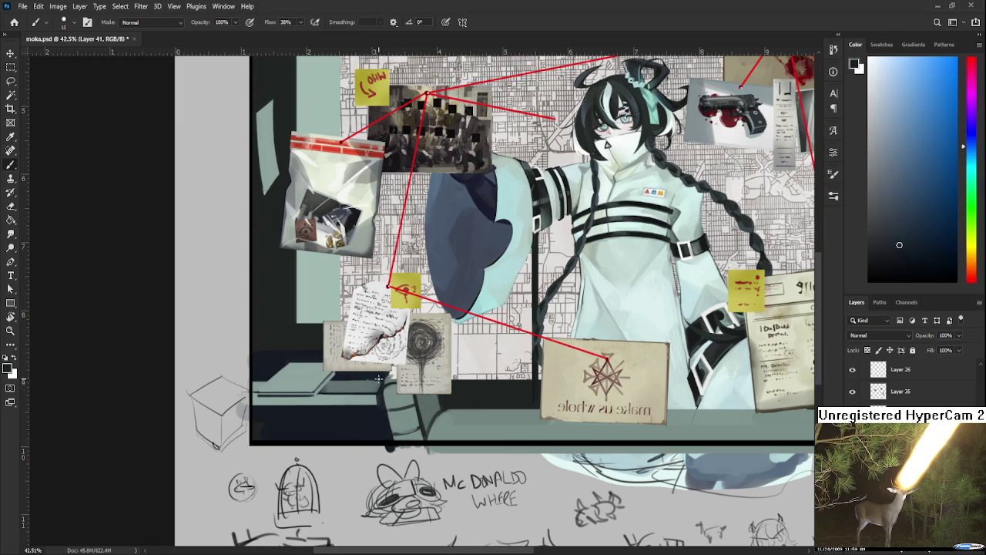
left_click_drag(426, 339, 432, 334)
Eyedrop several shelf-edge tones, settling on its grey-teal and dark navy
left_click(378, 391, "alt")
left_click(382, 389, "alt")
left_click(382, 391, "alt")
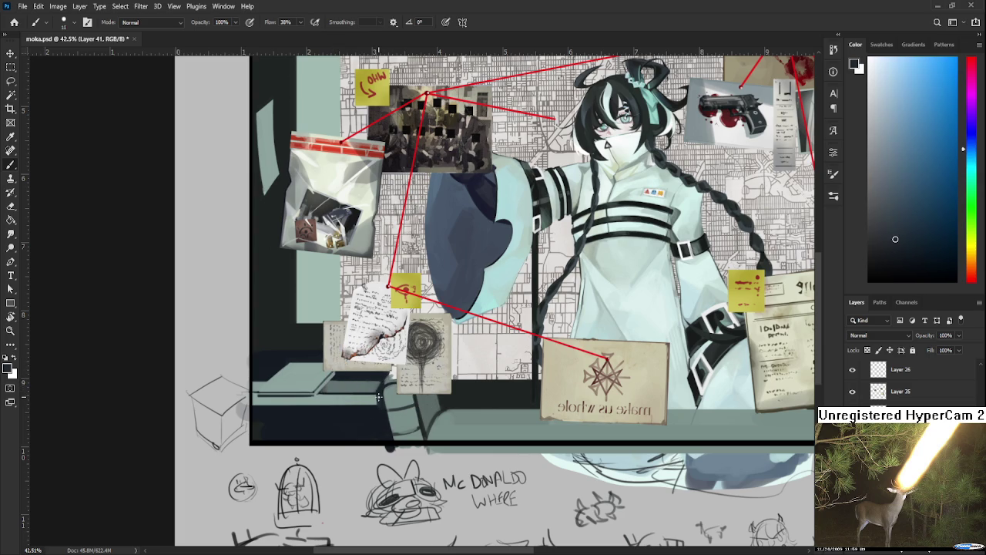
left_click(368, 410, "alt")
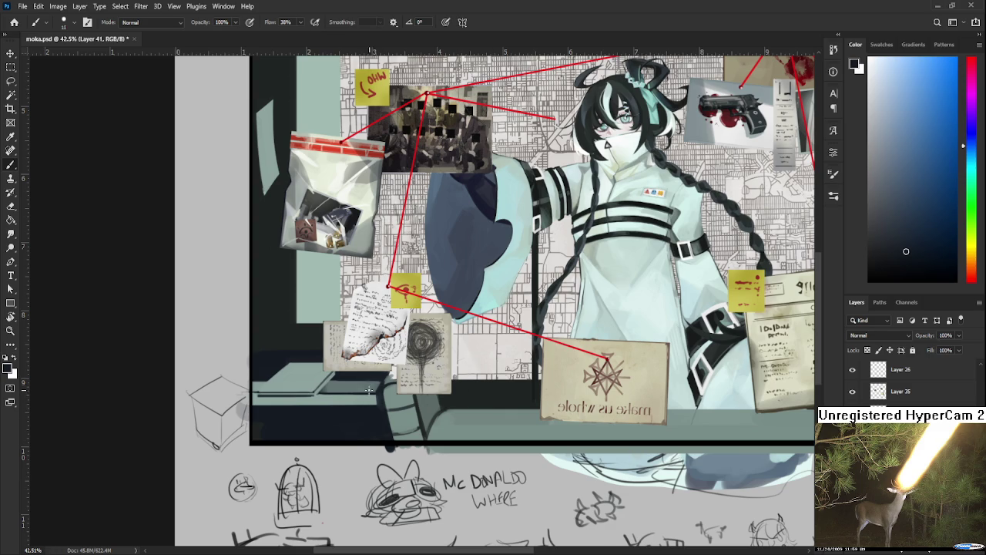
left_click(378, 397, "alt")
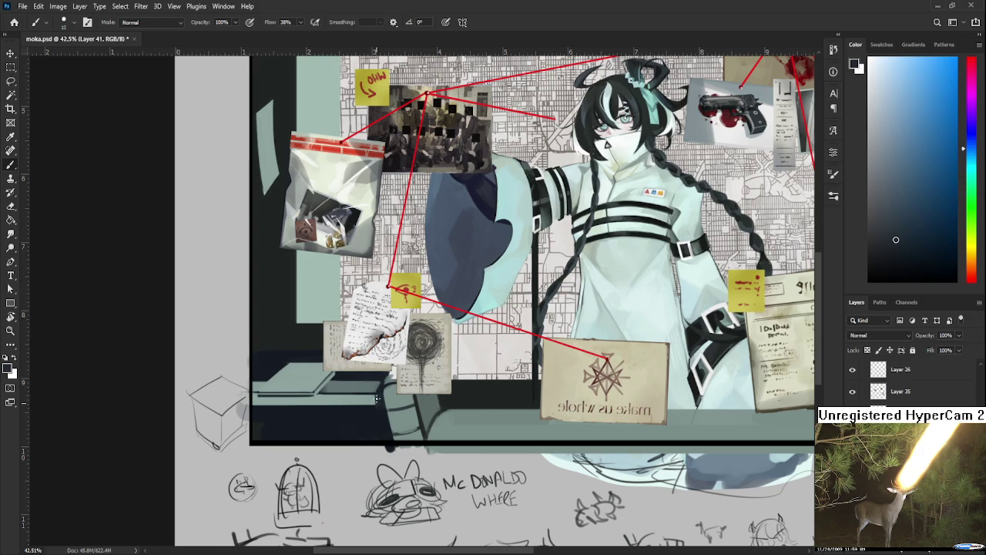
left_click(378, 398, "alt")
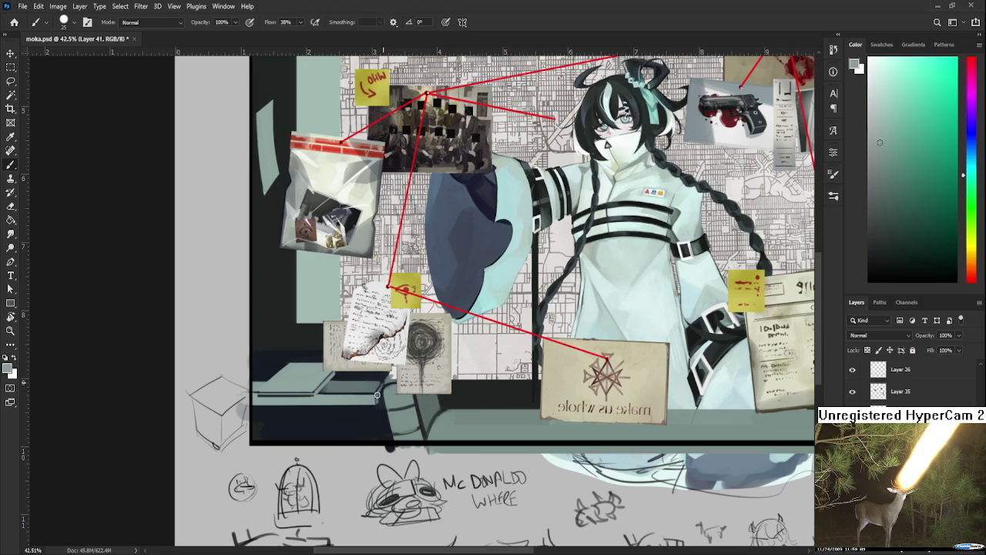
left_click(379, 396, "alt")
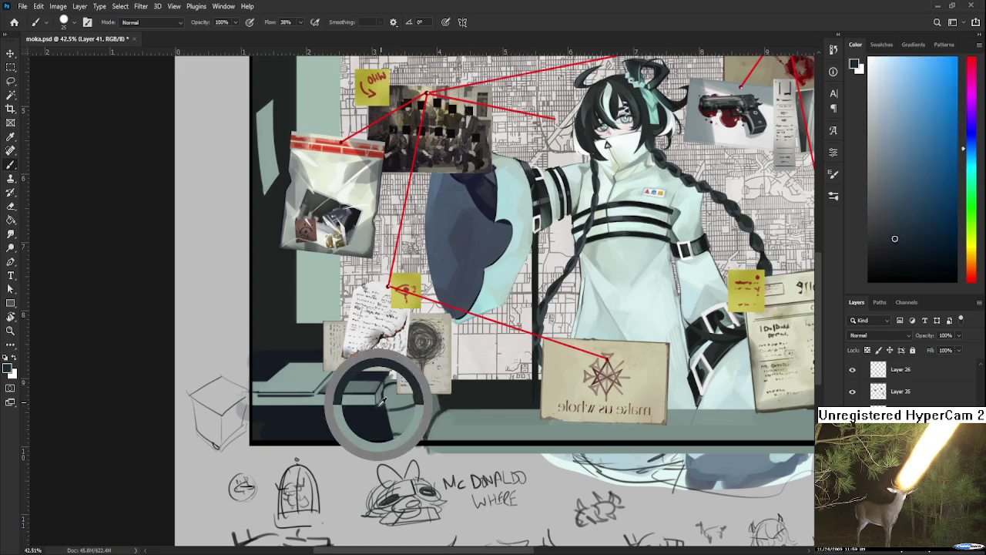
left_click(379, 402, "alt")
left_click(381, 405, "alt")
left_click(381, 403, "alt")
Shrink the brush to about 10, resample light grey-teal and dark navy, and shift the artwork right
key("bracketleft")
key("bracketleft")
key("bracketleft")
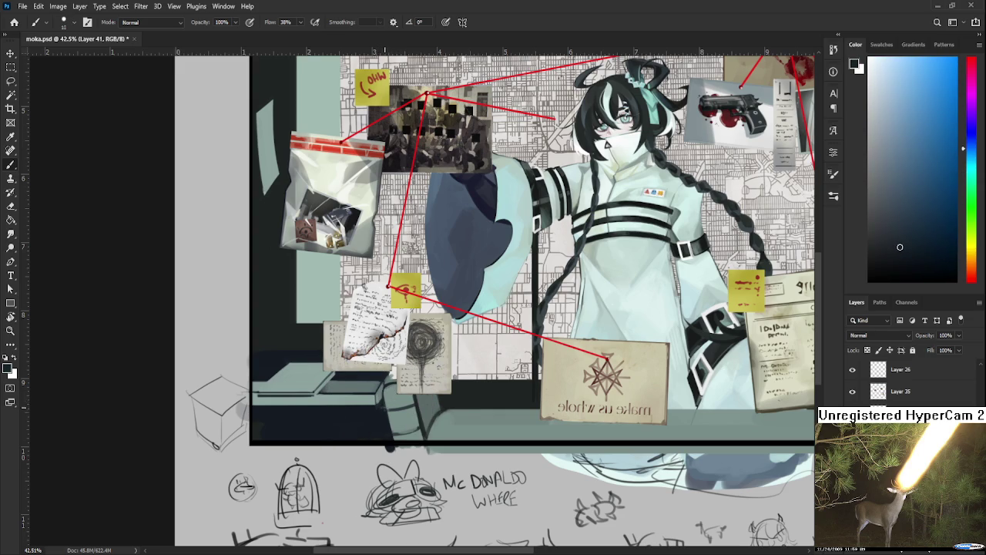
left_click(380, 394, "alt")
left_click(382, 382, "alt")
left_click(383, 383, "alt")
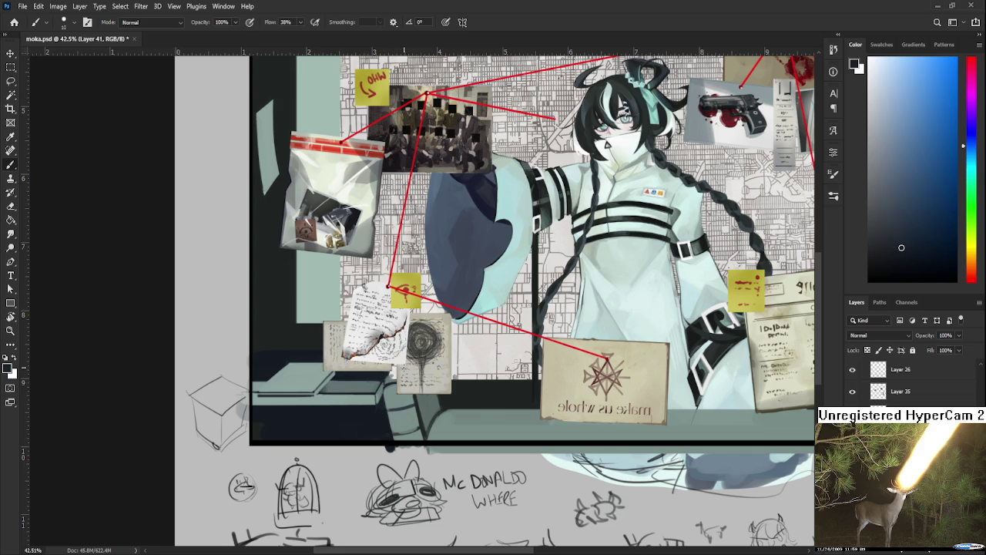
left_click_drag(404, 369, 438, 363)
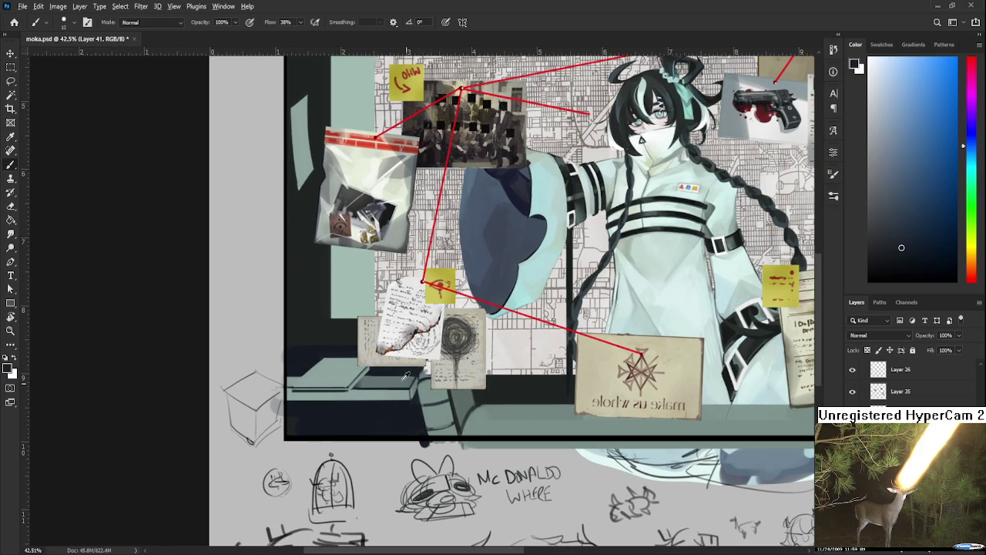
Sample colours along the shelf, then pan to the blank grey margin above the artwork's top-left corner
mouse_move(357, 385)
left_mouse_down()
mouse_move(385, 375)
mouse_move(363, 359)
mouse_move(308, 352)
mouse_move(305, 362)
mouse_move(320, 350)
mouse_move(298, 352)
left_mouse_up()
mouse_move(379, 383)
left_mouse_down()
mouse_move(428, 363)
mouse_move(462, 405)
mouse_move(561, 462)
left_mouse_up()
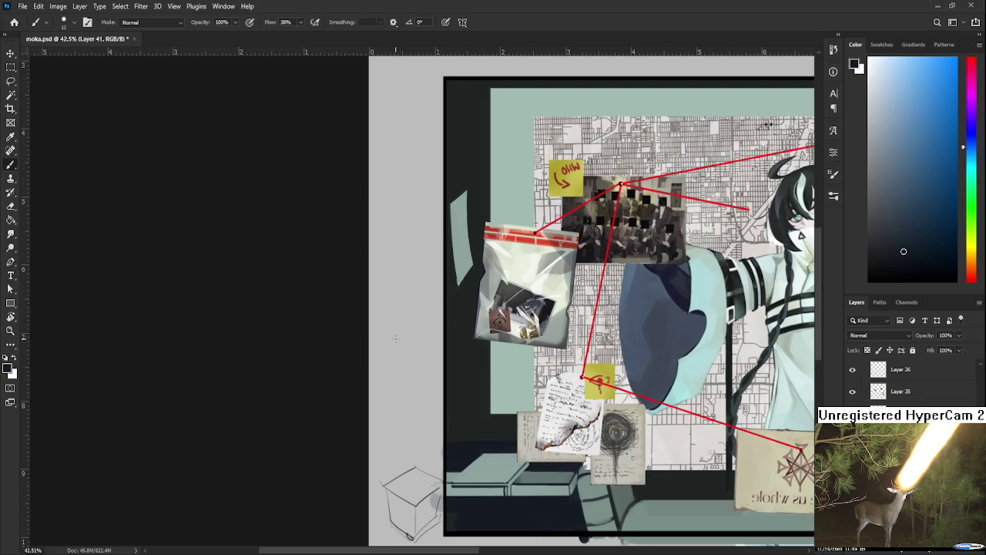
left_click_drag(399, 337, 417, 377)
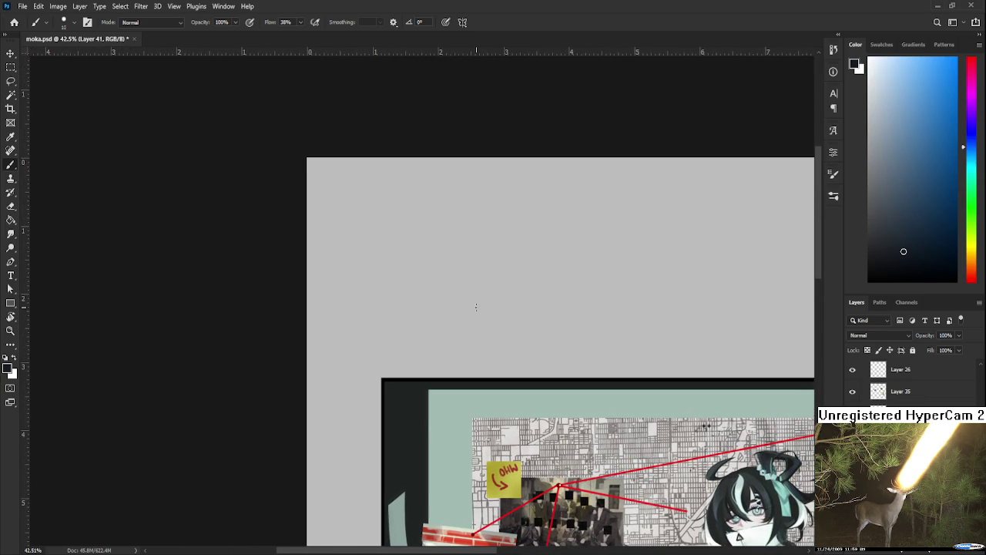
Undo a test arc, lasso and delete the test ellipse in the margin, and pan back to the board
mouse_move(440, 328)
left_mouse_down()
mouse_move(476, 336)
mouse_move(446, 357)
mouse_move(472, 346)
mouse_move(485, 296)
left_mouse_up()
key("ctrl+z")
key("ctrl+z")
key("ctrl+z")
key("ctrl+z")
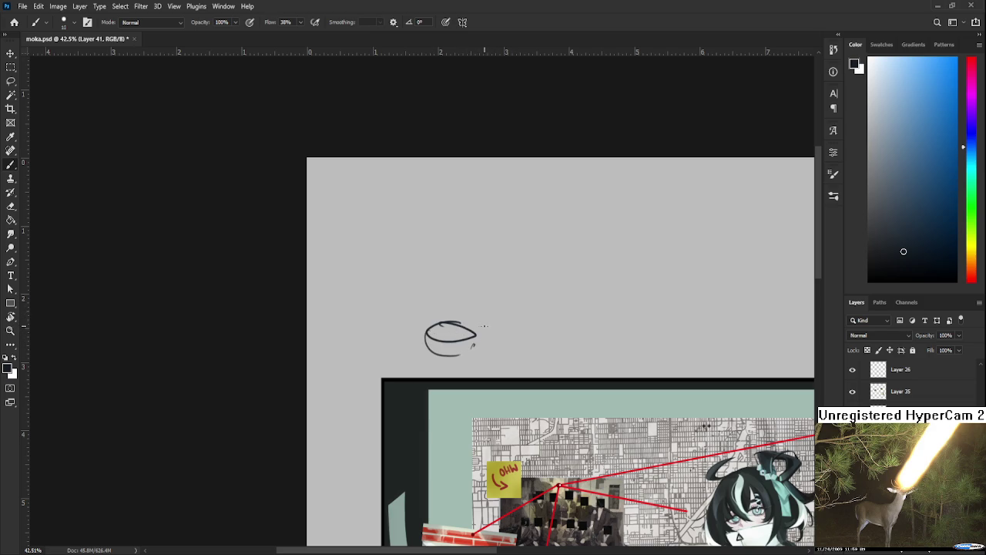
key("l")
left_click_drag(507, 342, 521, 336)
key("Delete")
key("ctrl+d")
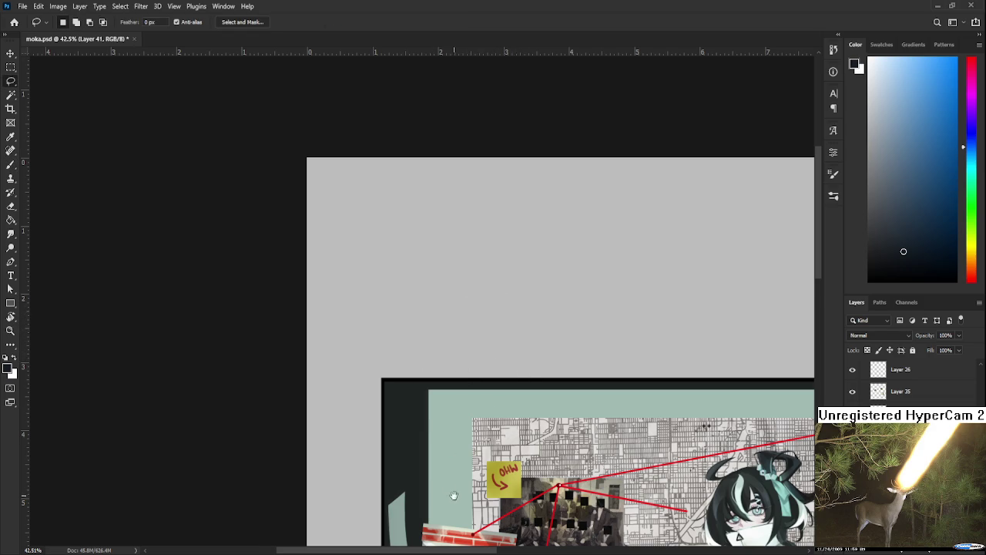
left_click_drag(453, 492, 441, 354)
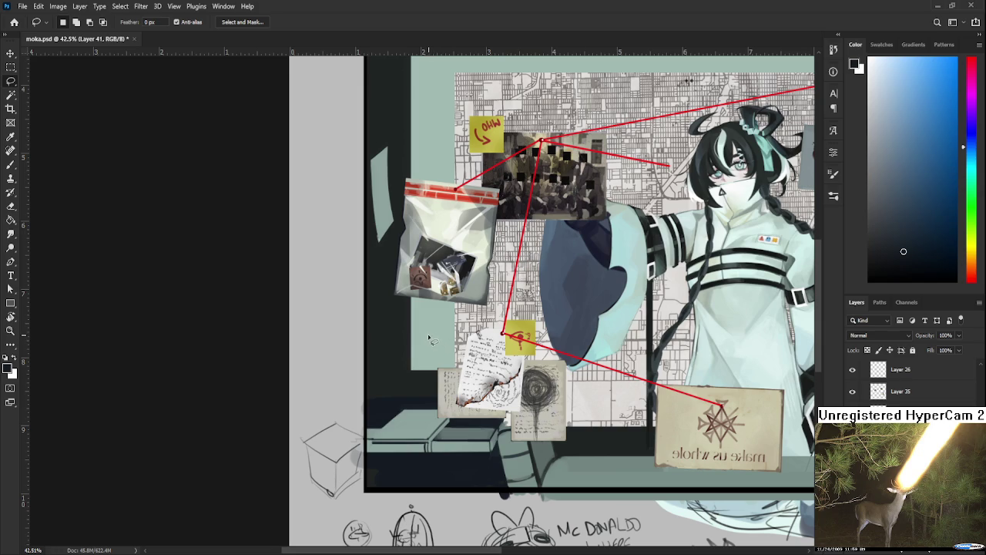
Bring the board's upper-left corner into view and zoom in on the teal strip with the Eraser
left_click_drag(441, 342, 445, 380)
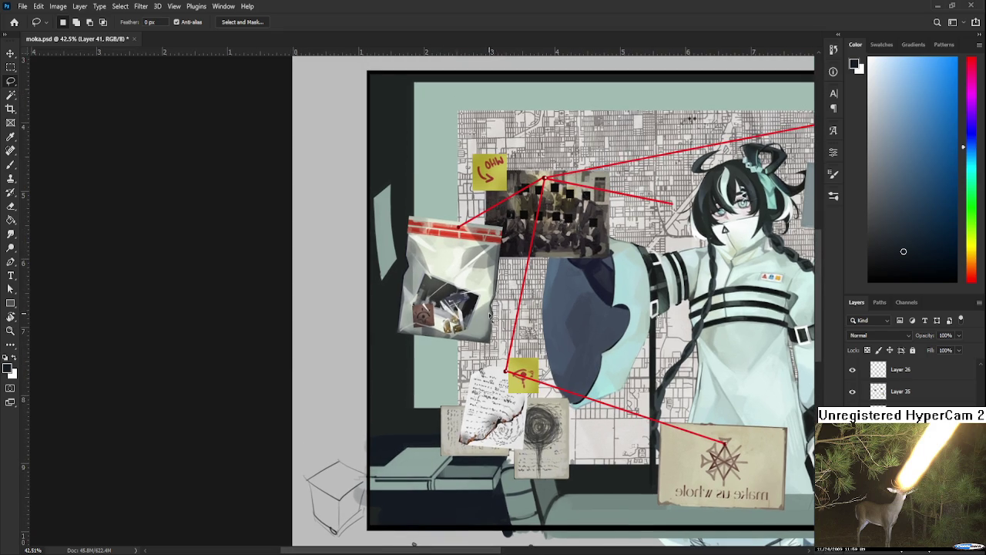
left_click_drag(423, 356, 436, 417)
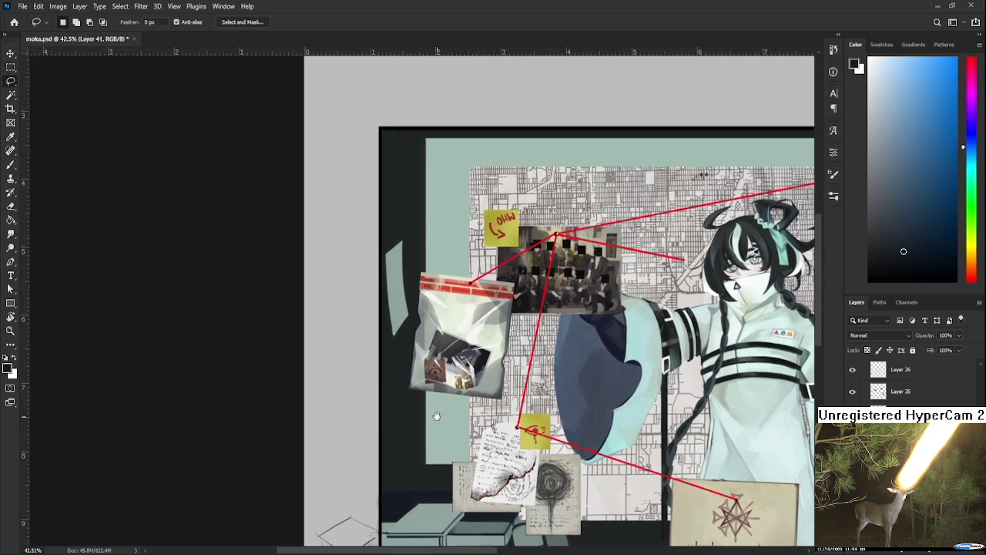
left_click_drag(436, 370, 437, 420)
key("e")
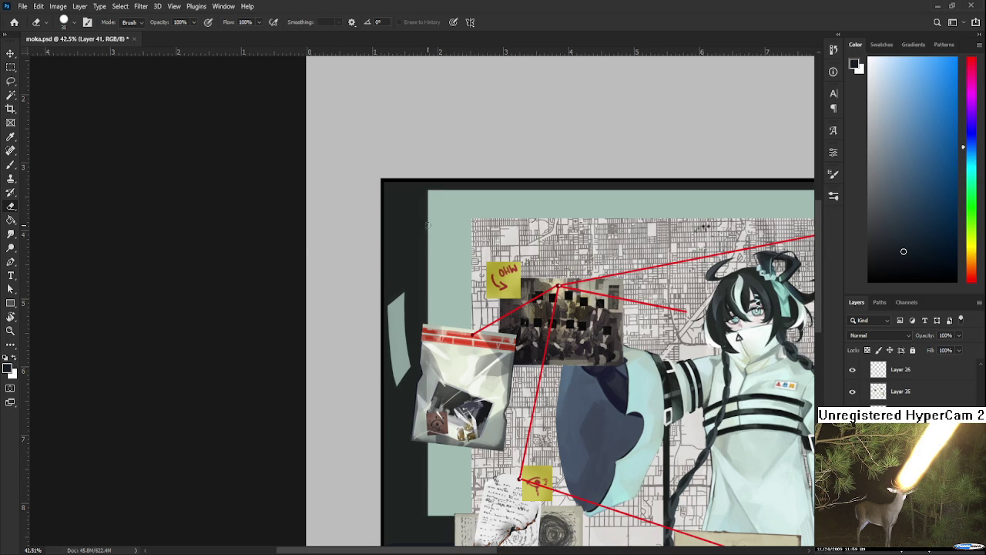
scroll(449, 267, "down", 3, "alt")
scroll(443, 260, "down", 1, "alt")
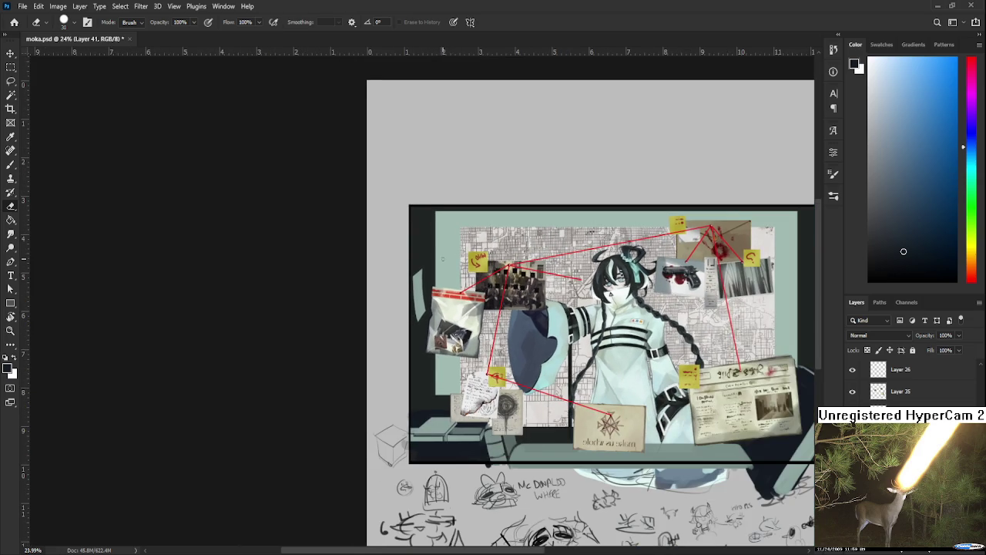
scroll(443, 259, "up", 1, "alt")
scroll(443, 261, "up", 1, "alt")
scroll(441, 263, "up", 1, "alt")
scroll(439, 266, "up", 1, "alt")
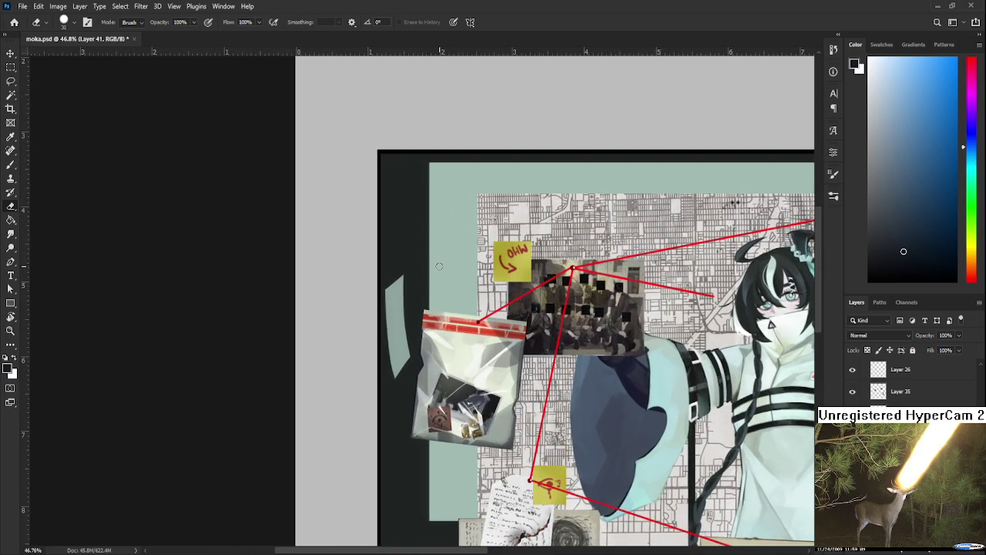
Sample the dark teal wall colour and paint over the teal strip's lower-right edge
key("b")
left_click(413, 341, "alt")
left_click_drag(409, 356, 396, 377)
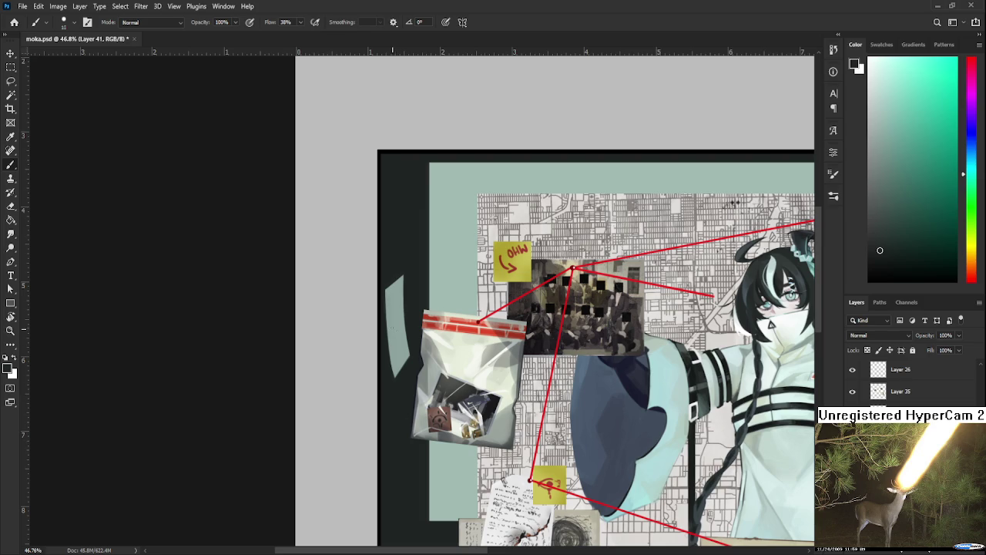
key("e")
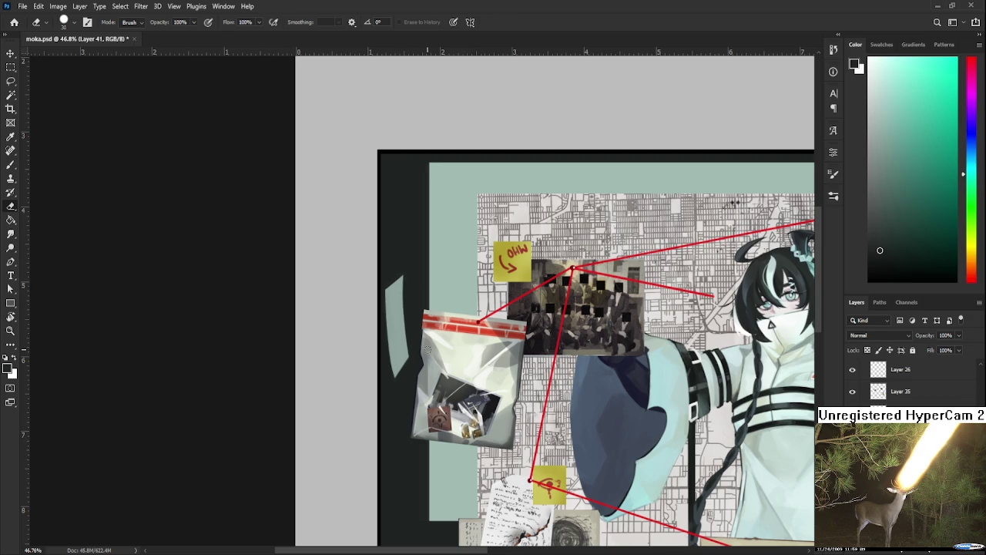
scroll(428, 349, "down", 1)
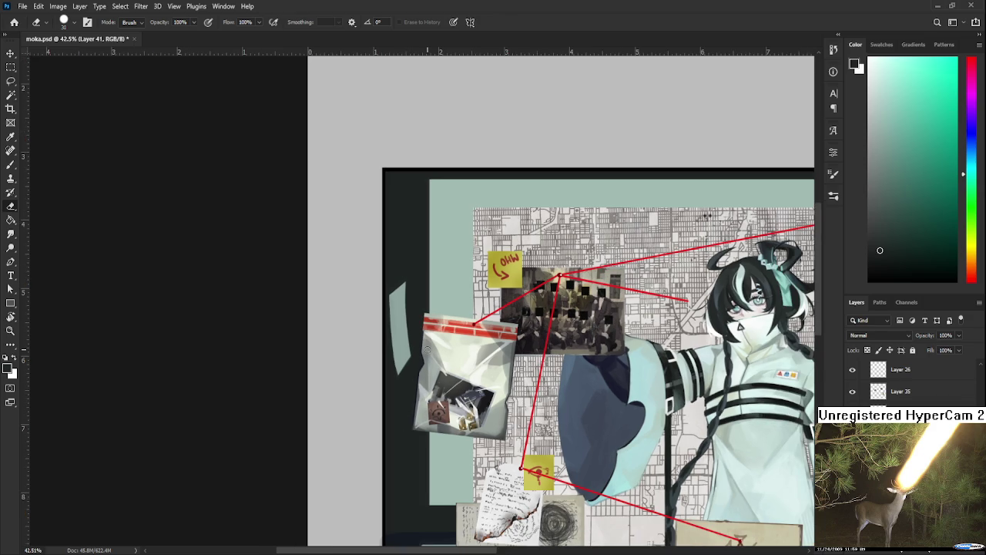
scroll(428, 349, "down", 2)
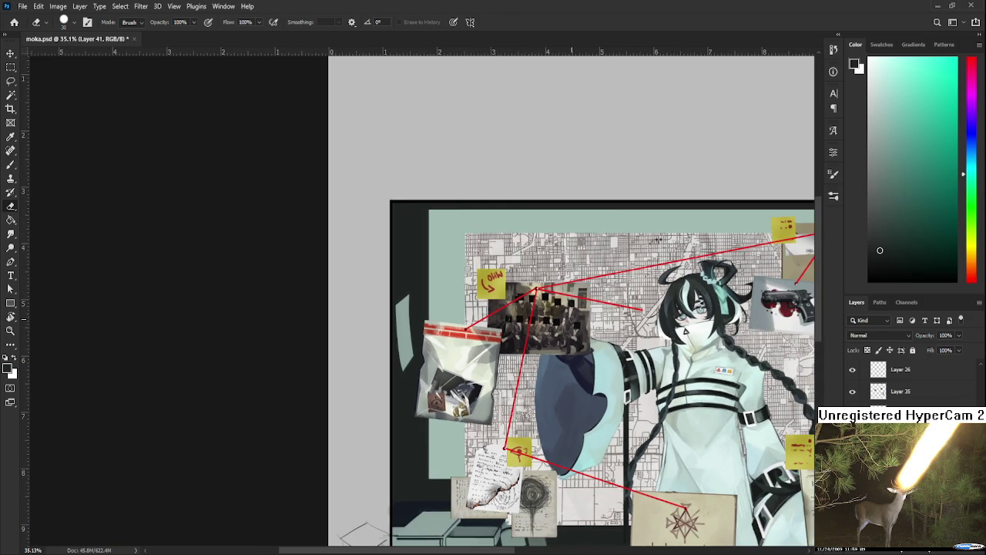
Sample the strip's light teal-grey and the dark wall edge, then erase the strip's top tip
key("b")
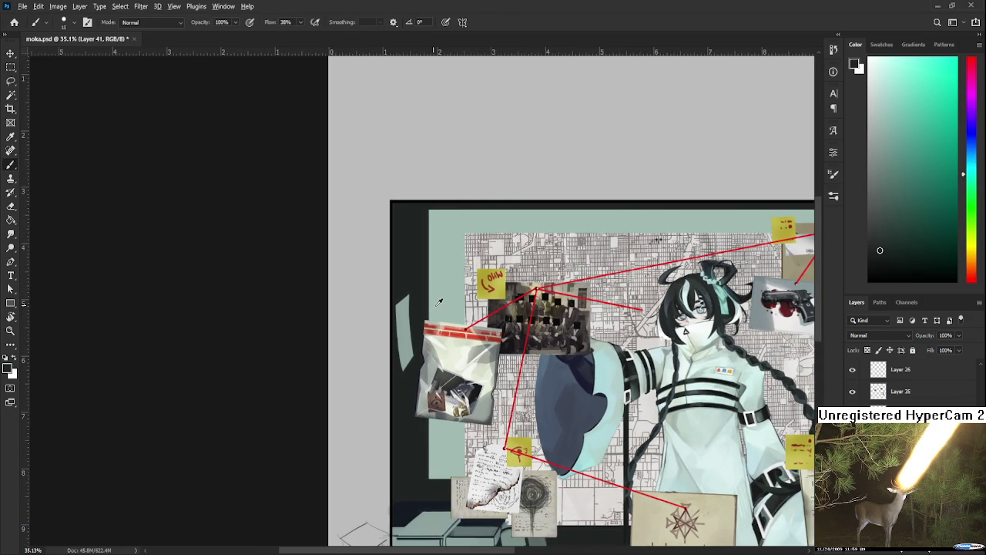
left_click(420, 322, "alt")
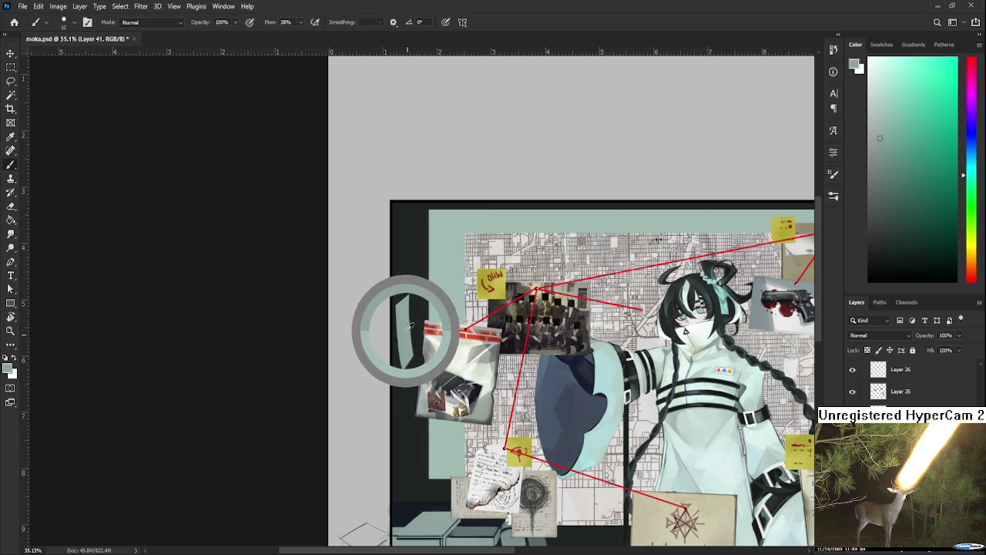
left_click(409, 320, "alt")
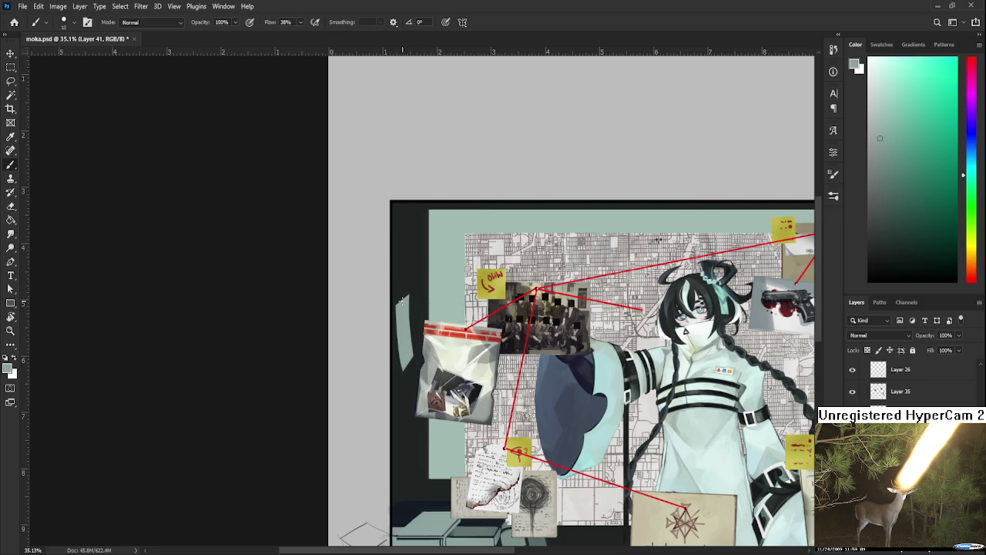
left_click(406, 293, "alt")
key("e")
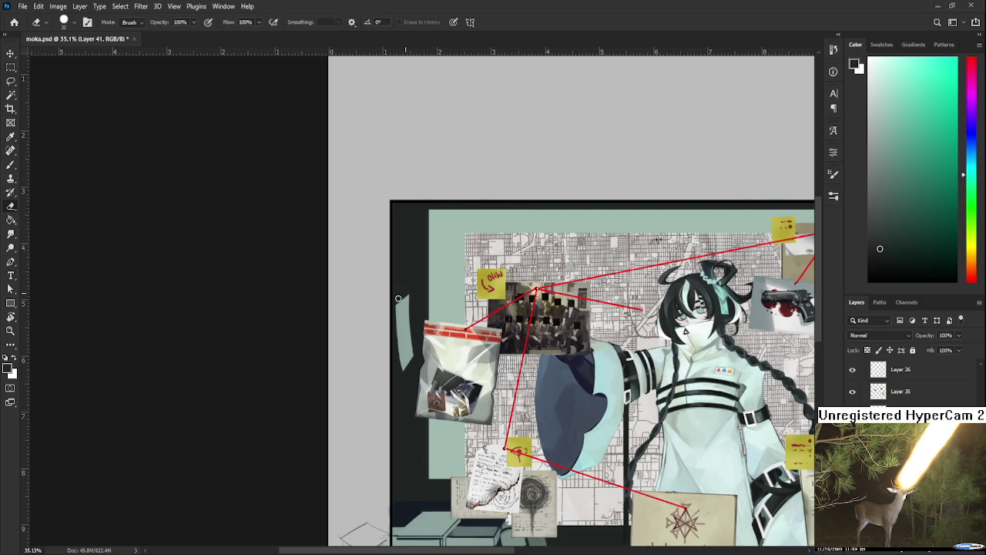
left_click(405, 296)
scroll(436, 264, "down", 1)
scroll(436, 266, "down", 1)
scroll(430, 272, "up", 3)
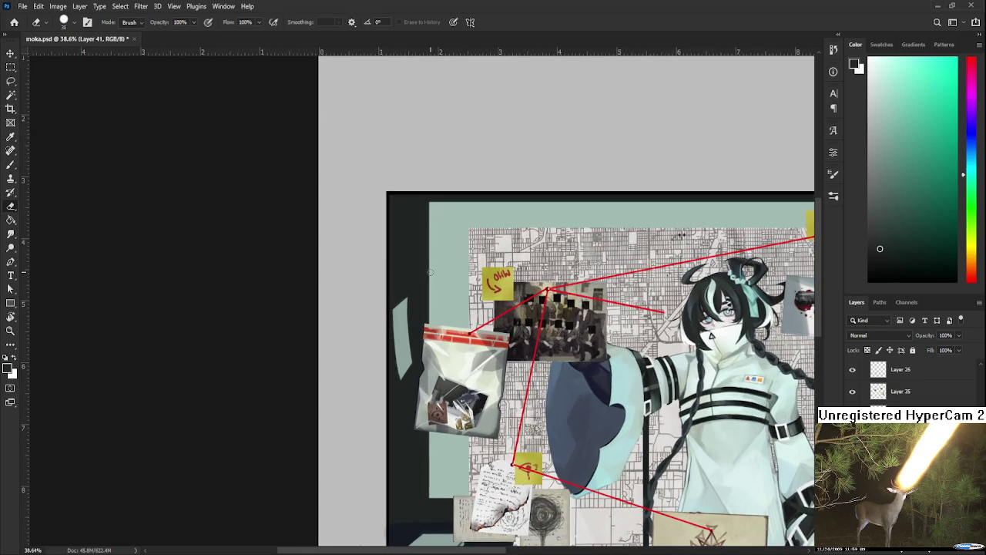
Sample the pale grey-green of the wall sliver and raise the brush size to 15
key("b")
left_click(407, 313, "alt")
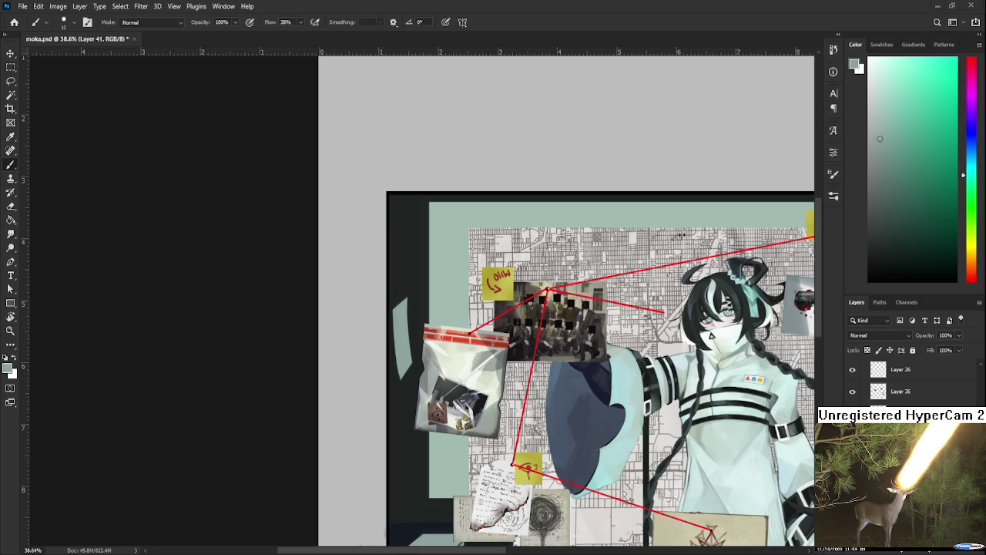
left_click_drag(416, 355, 421, 342)
left_click(414, 345, "alt")
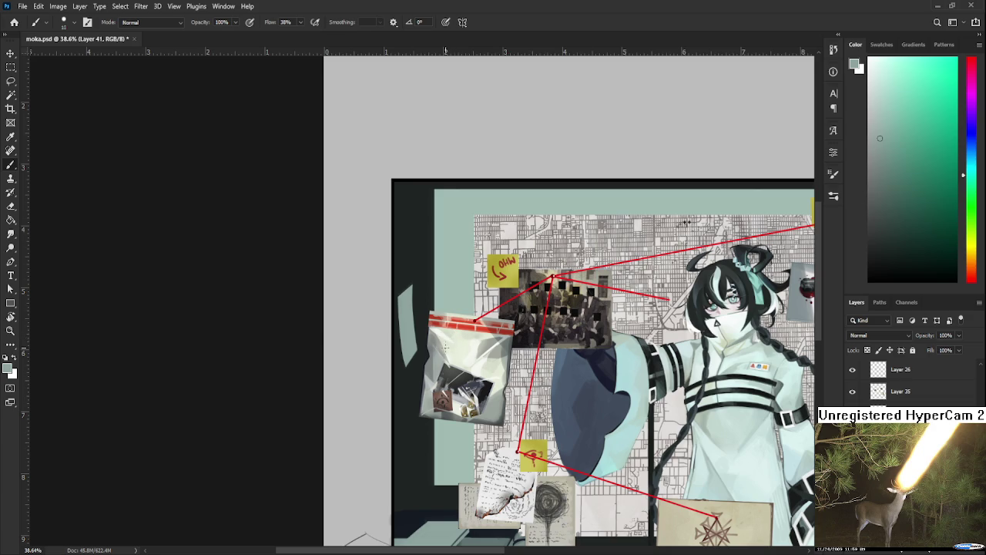
left_click(403, 331, "alt")
key("bracketright")
scroll(409, 391, "up", 3)
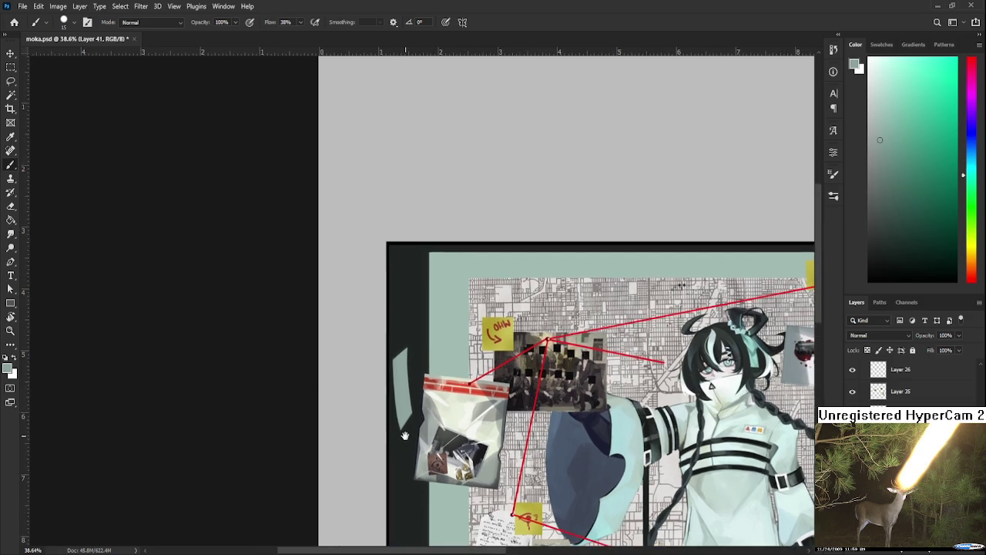
Lasso the pale sliver and warp it into a narrower curve shifted right
key("l")
left_click_drag(411, 336, 414, 327)
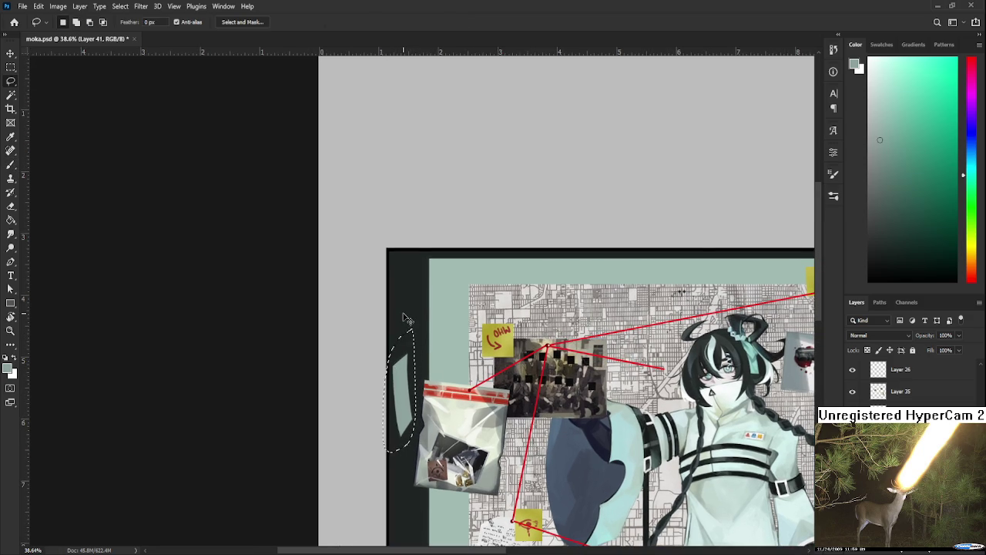
key("ctrl+t")
left_click(459, 22)
left_click_drag(403, 402, 412, 399)
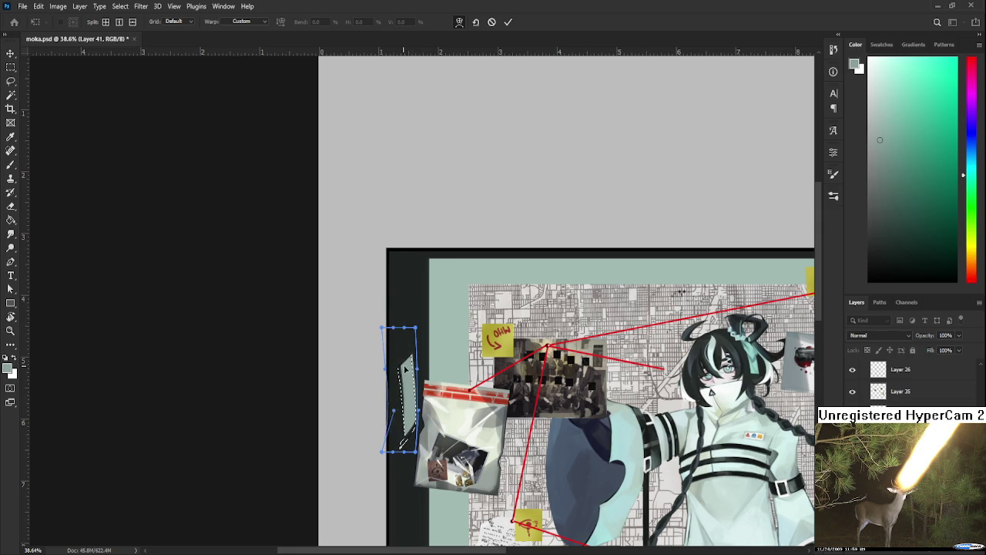
left_click_drag(382, 451, 382, 468)
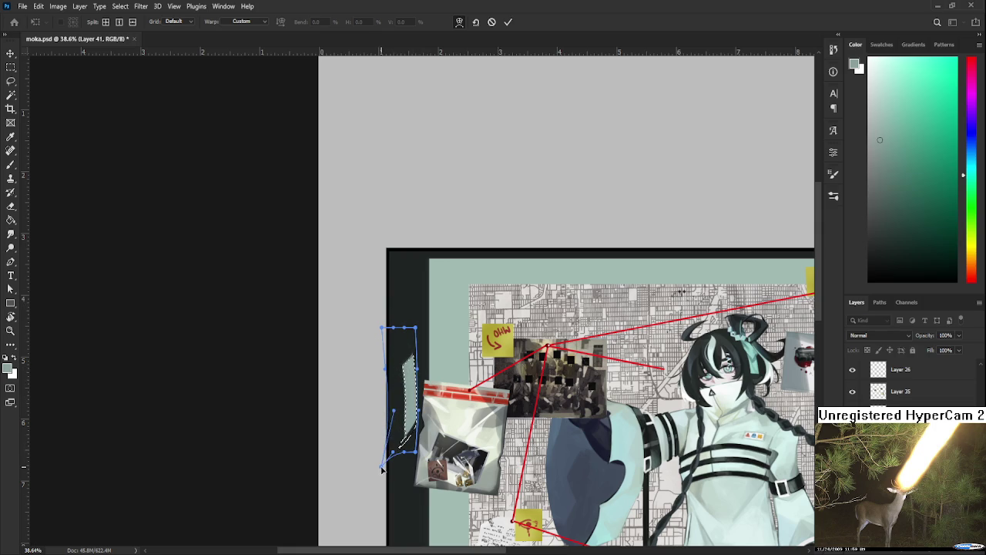
key("Return")
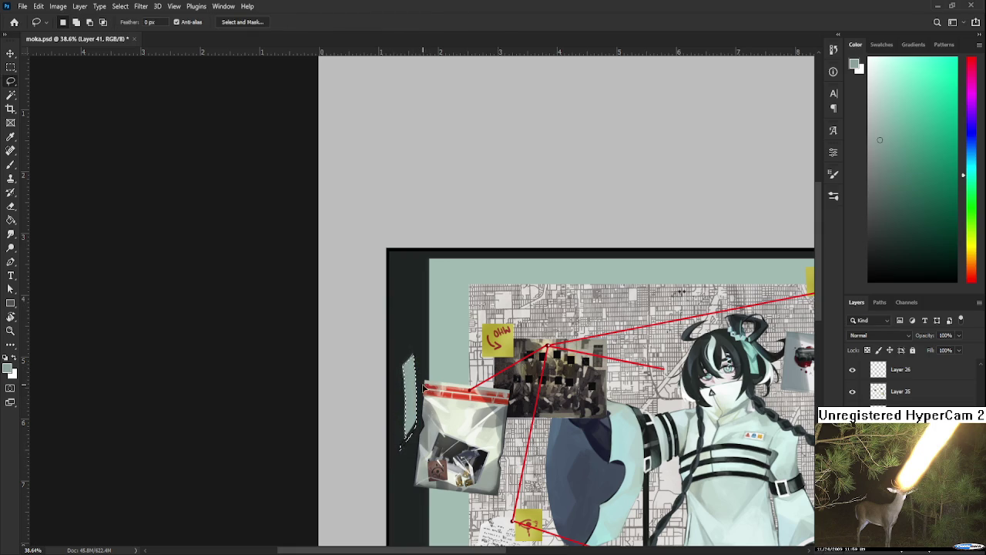
Nudge the warped sliver left, tilt it slightly, and apply the transform
key("ctrl+t")
left_click_drag(433, 363, 432, 361)
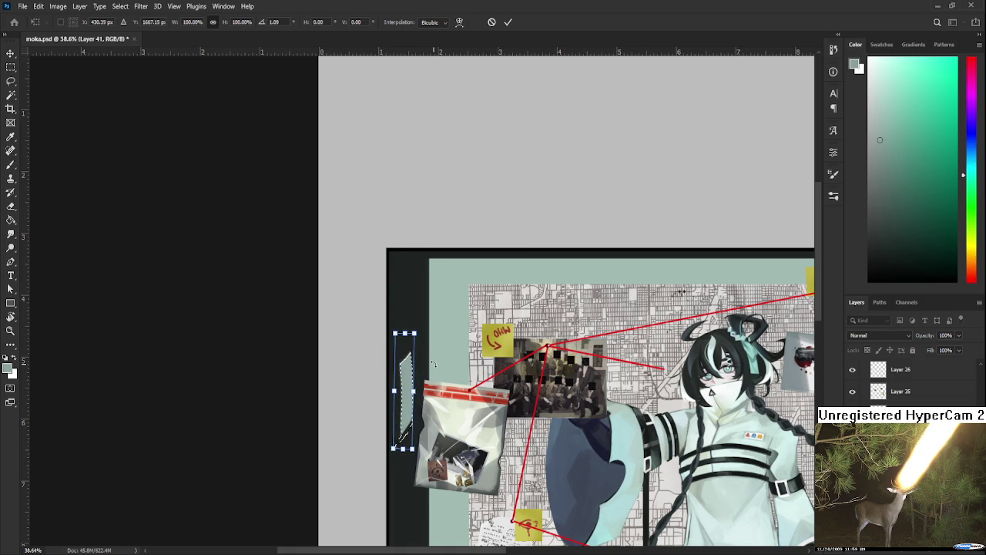
key("Return")
key("l")
scroll(429, 353, "up", 1)
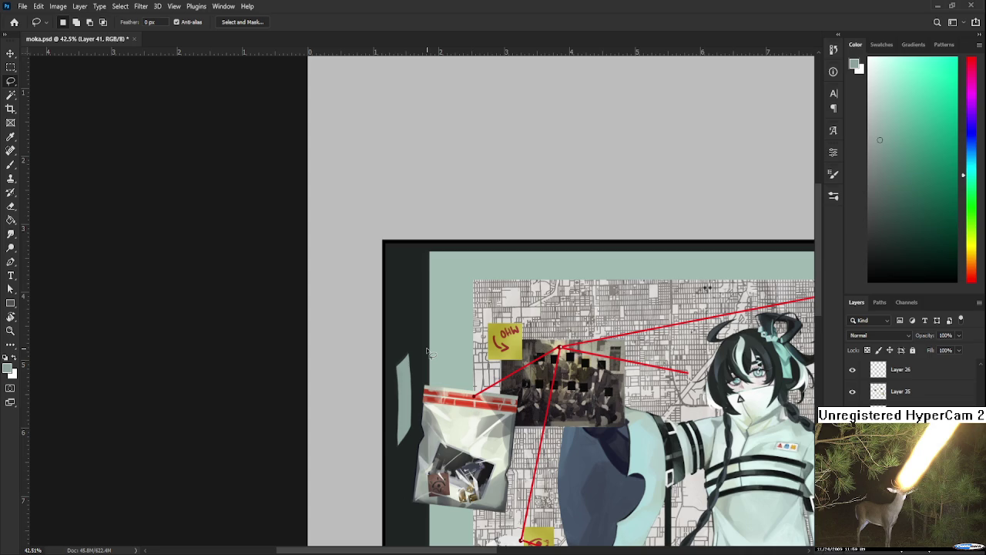
scroll(430, 353, "up", 1)
key("e")
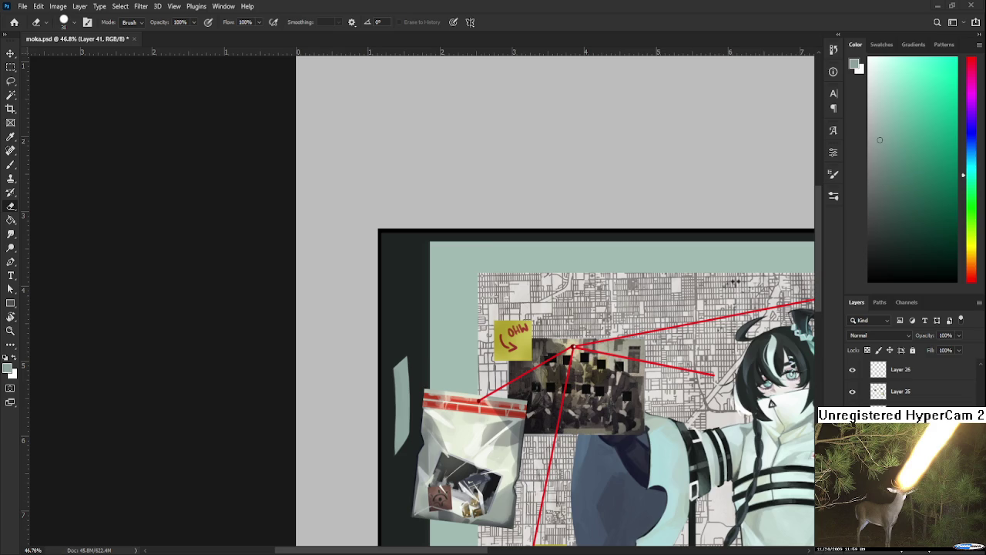
Paint near-black wall colour over the sliver's left edge to thin it
key("b")
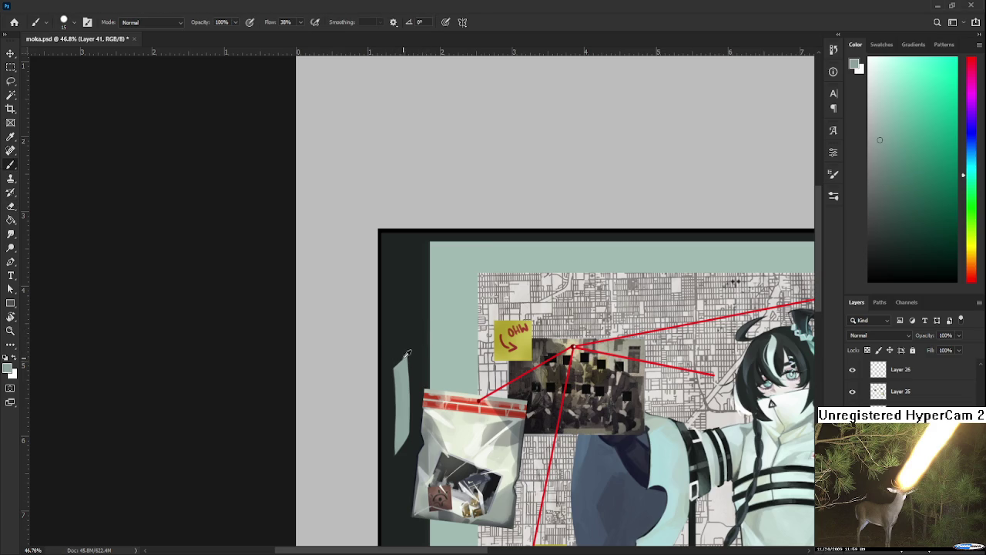
left_click(390, 370, "alt")
left_click_drag(389, 364, 392, 454)
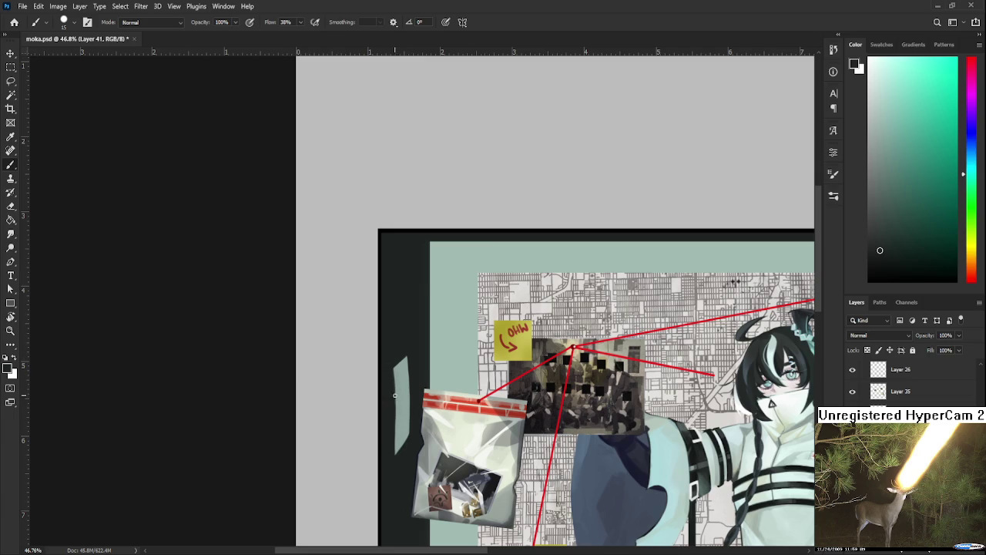
left_click(401, 388, "alt")
left_click(397, 398, "alt")
left_click(399, 393, "alt")
left_click(399, 394, "alt")
left_click(397, 389, "alt")
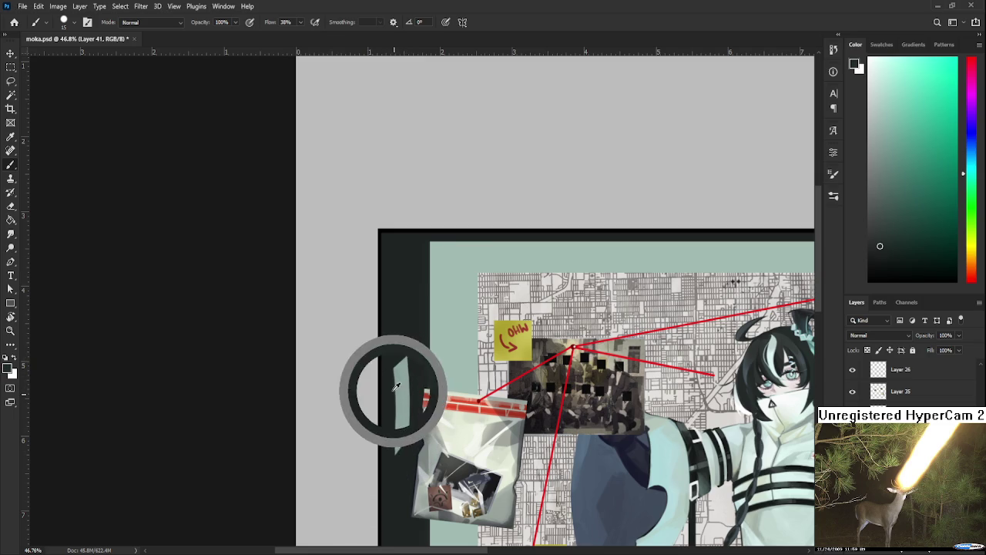
left_click_drag(395, 395, 394, 456)
left_click(394, 369, "alt")
left_click(407, 352, "alt")
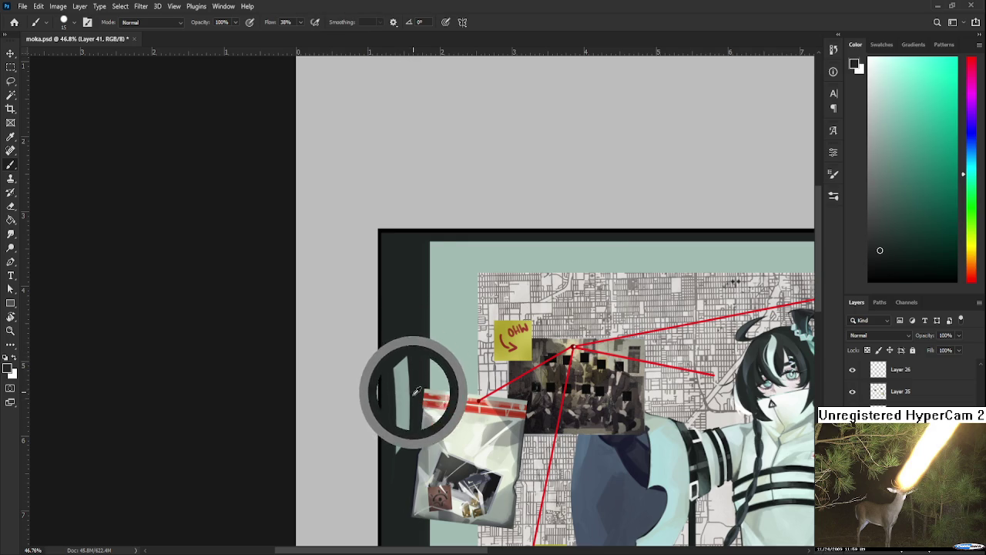
left_click(414, 428, "alt")
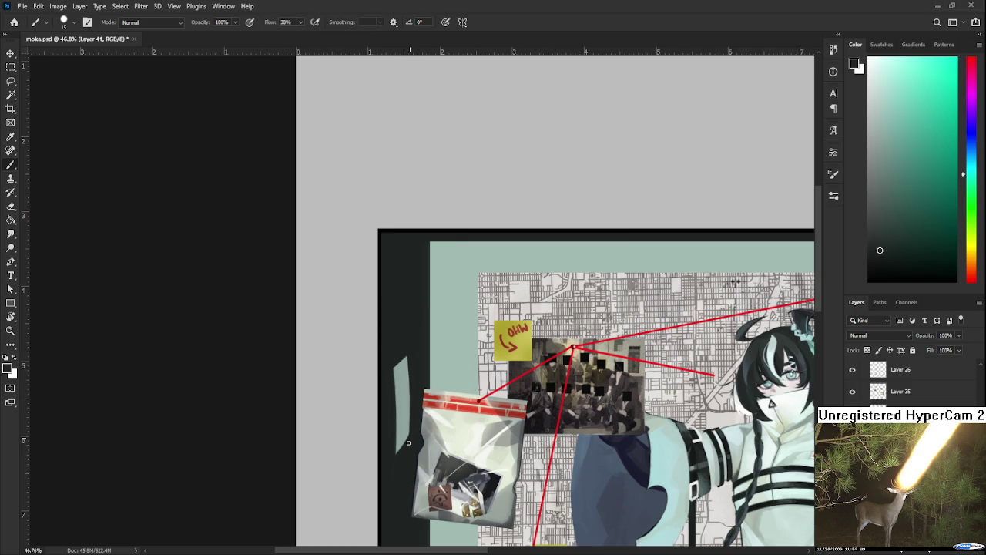
Zoom out to check the whole artwork, then zoom back in on the board's left side
scroll(417, 369, "down", 2)
scroll(409, 362, "down", 2)
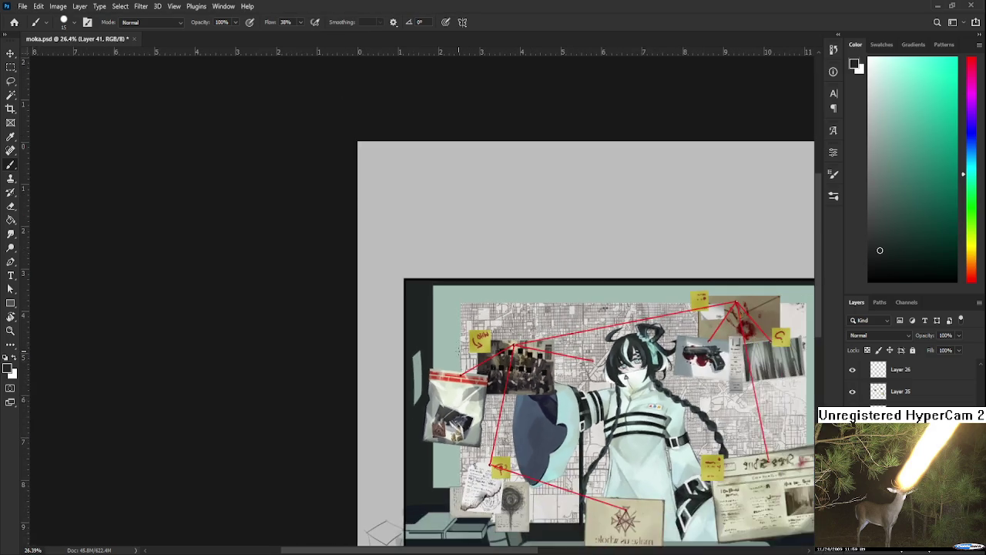
scroll(393, 351, "down", 2)
scroll(376, 336, "down", 2)
left_click_drag(376, 336, 532, 379)
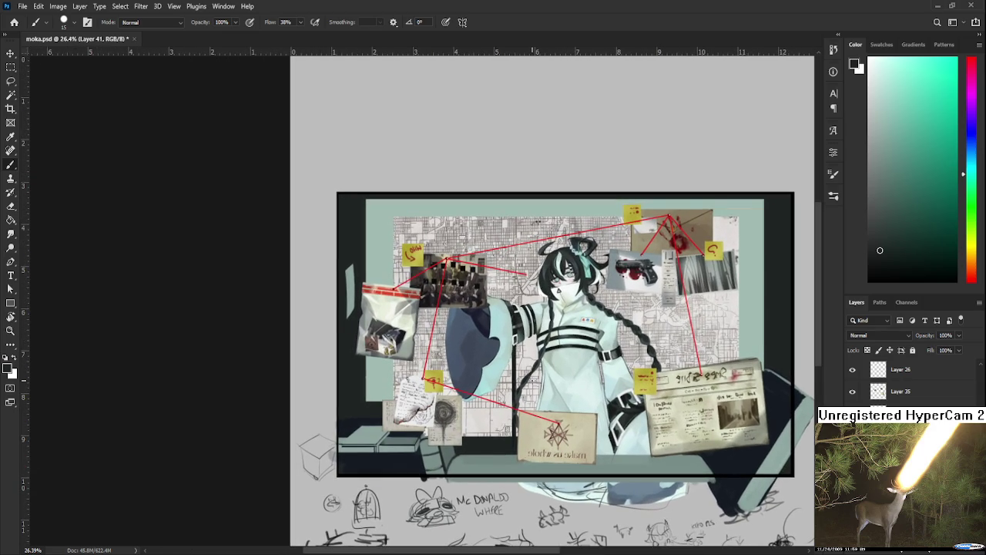
scroll(456, 389, "up", 1)
scroll(450, 397, "up", 1)
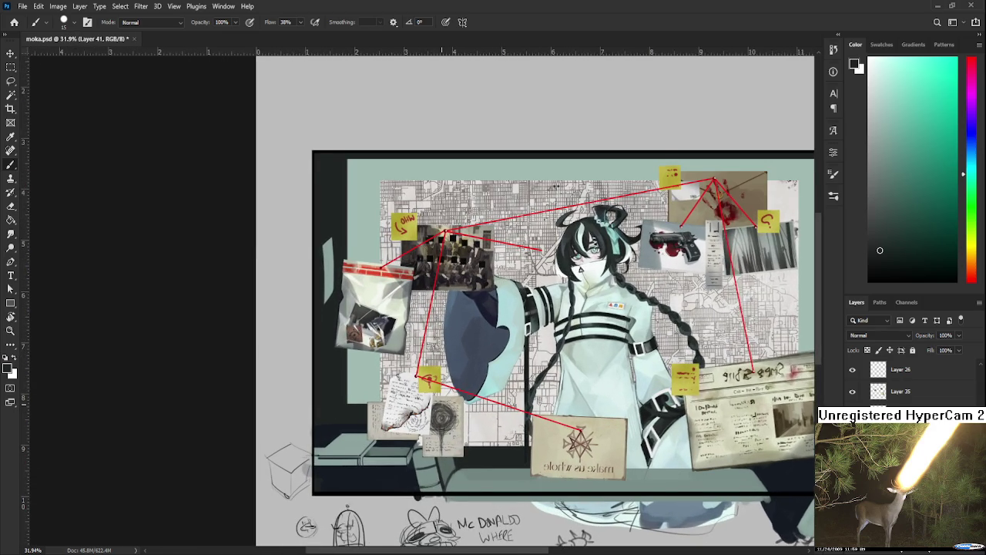
scroll(439, 410, "up", 1)
left_click_drag(437, 411, 460, 429)
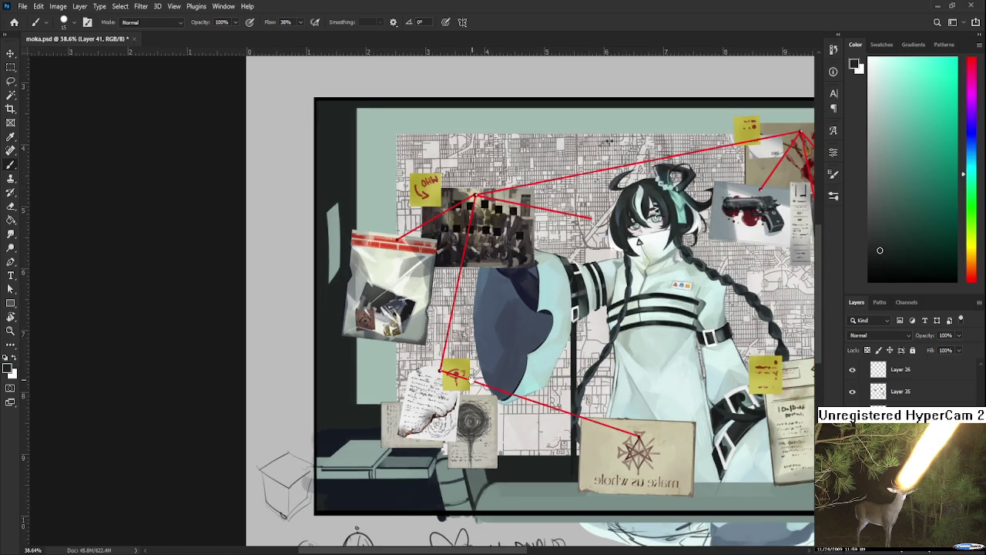
left_click_drag(460, 428, 512, 531)
scroll(512, 531, "up", 1)
scroll(411, 332, "up", 4)
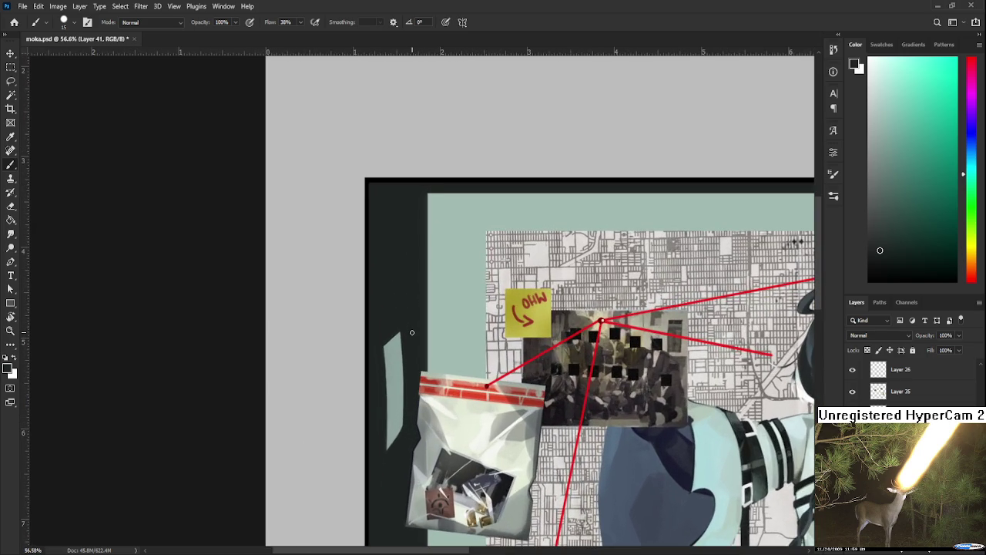
scroll(411, 332, "down", 2)
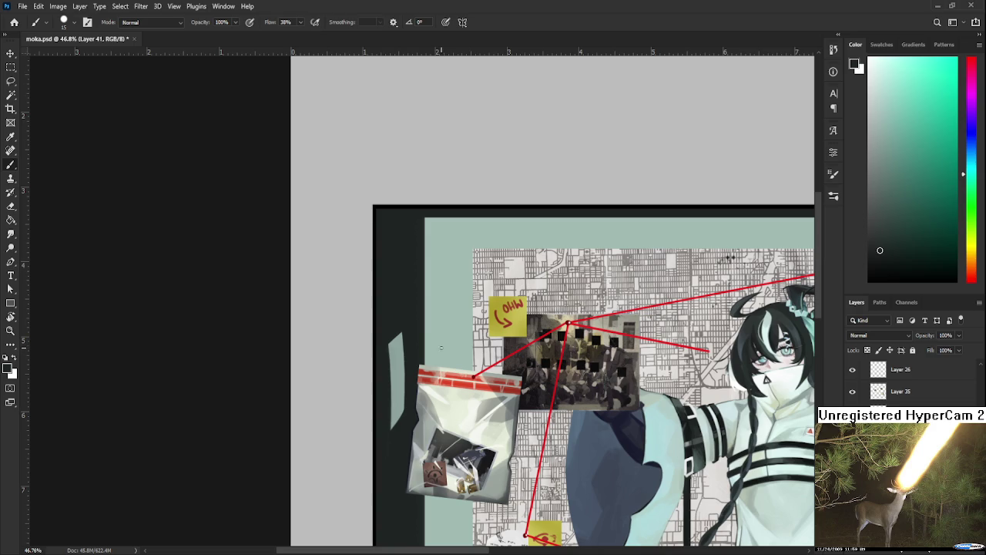
Resample the dark frame edge and dark wall colours
left_click_drag(406, 343, 401, 371)
left_click(402, 373, "alt")
left_click(401, 373, "alt")
left_click(382, 390, "alt")
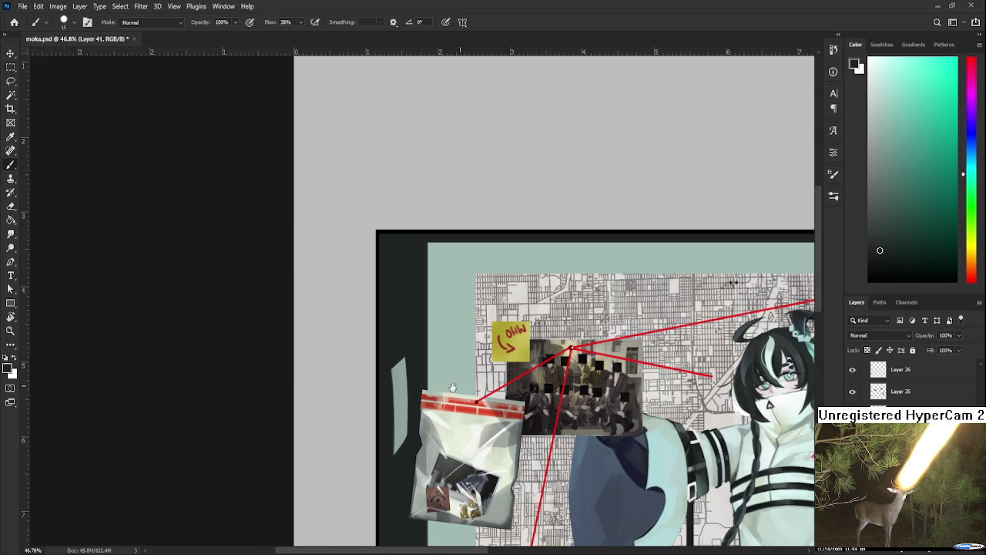
Eyedrop the pale grey-teal from the sliver beside the evidence bag, then zoom out
left_click_drag(464, 383, 446, 354)
left_click(379, 341, "alt")
left_click(377, 346, "alt")
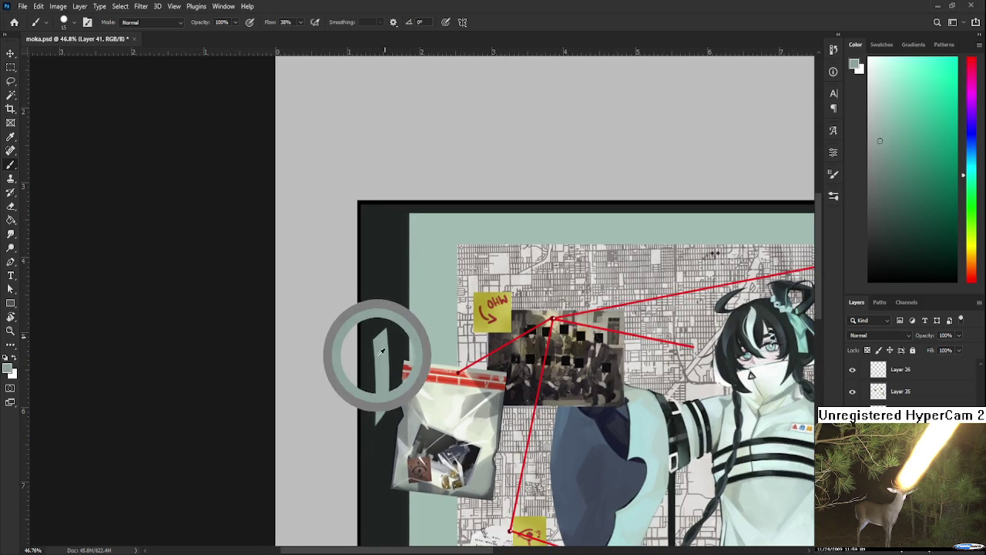
left_click_drag(379, 349, 366, 366)
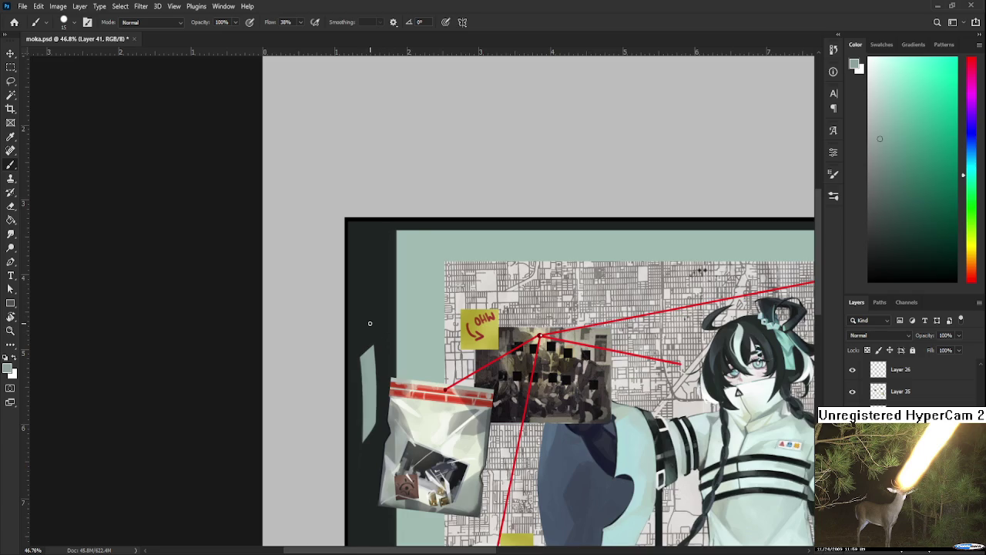
scroll(351, 353, "down", 3)
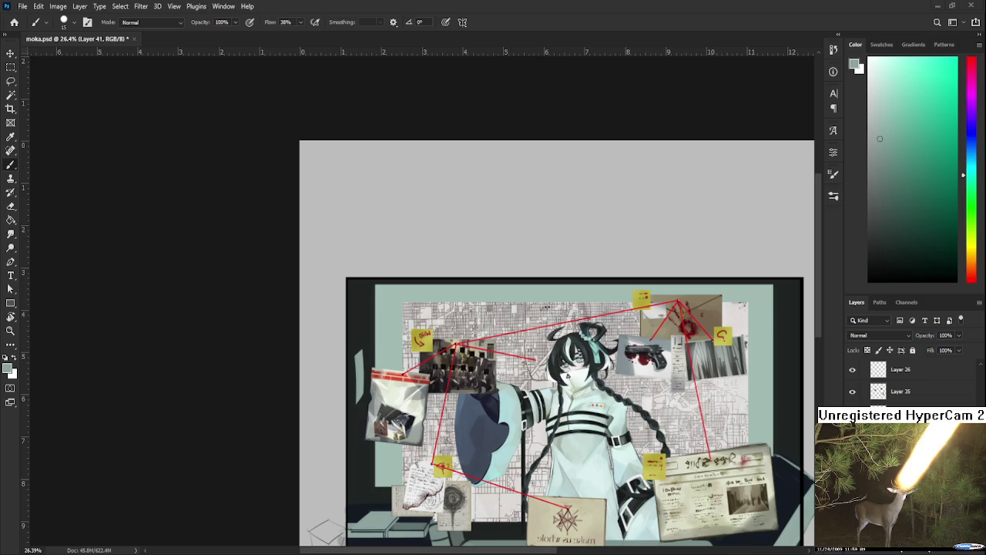
Pick a lighter teal-grey and bring the board's right edge into view
scroll(493, 308, "down", 5)
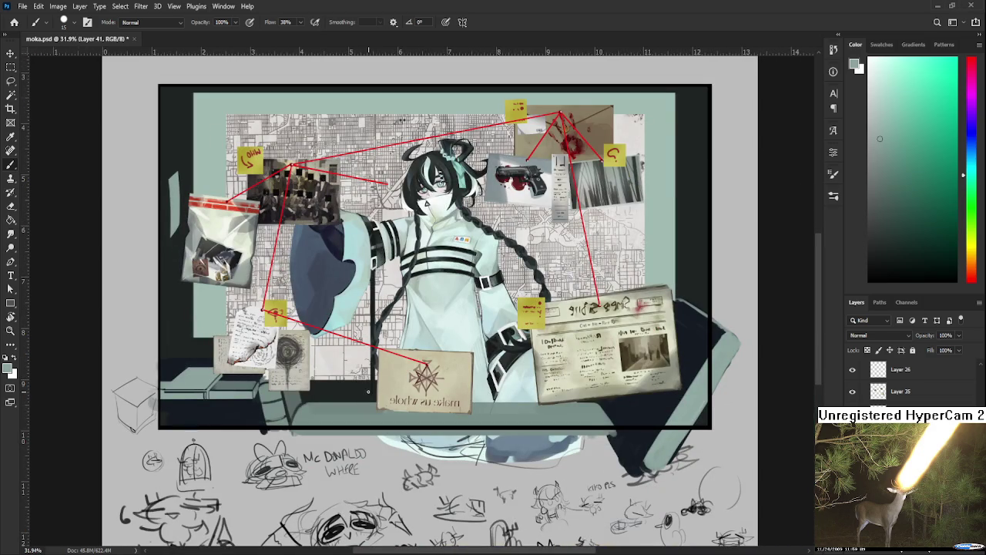
left_click(288, 402, "alt")
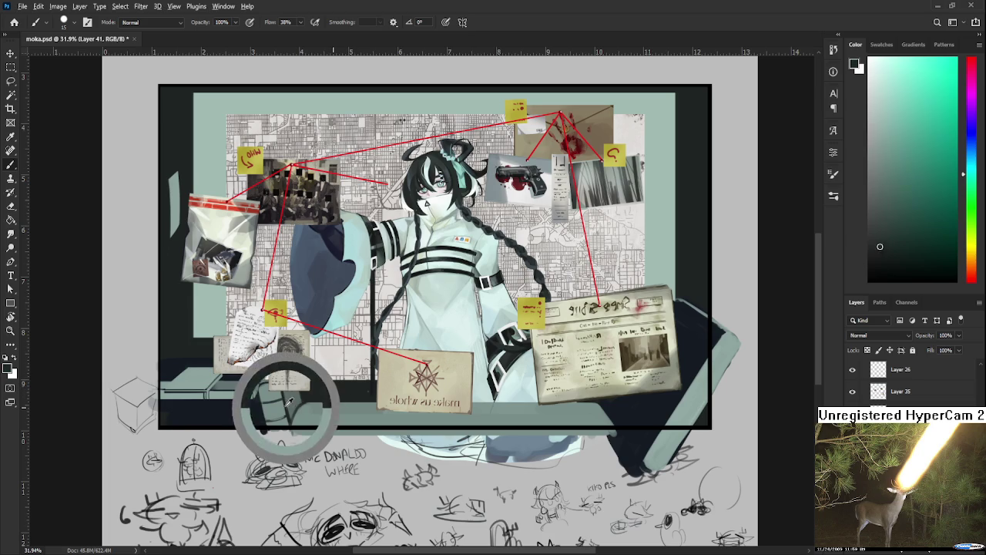
left_click_drag(289, 402, 206, 382)
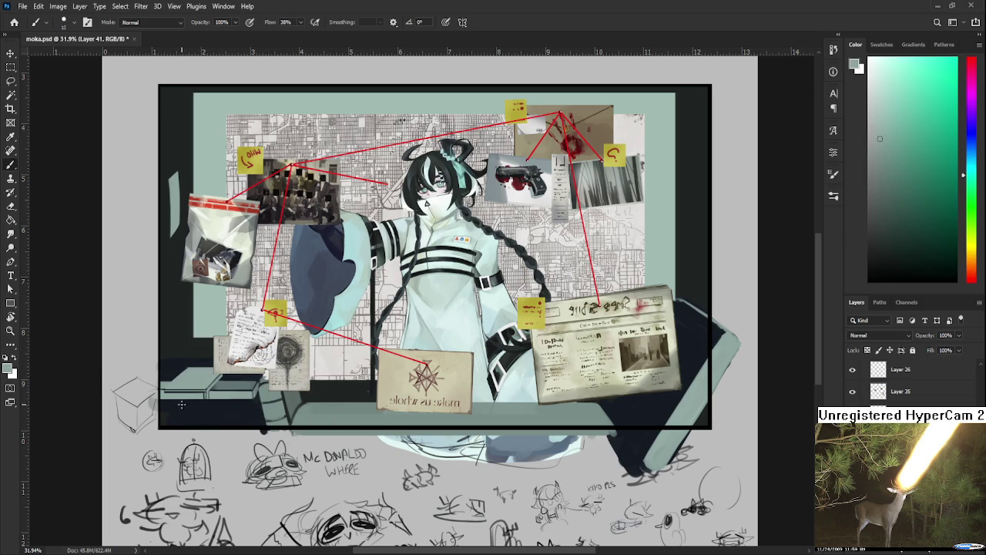
key("p")
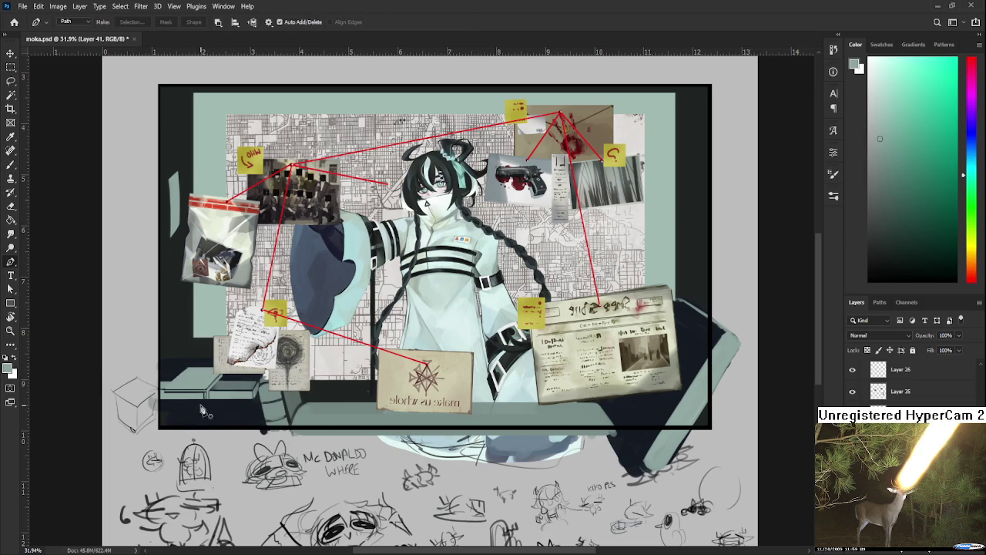
left_click_drag(284, 371, 269, 418)
key("b")
left_click_drag(328, 428, 187, 456)
left_click_drag(370, 401, 259, 401)
mouse_move(380, 308)
left_mouse_down()
mouse_move(350, 347)
mouse_move(363, 370)
left_mouse_up()
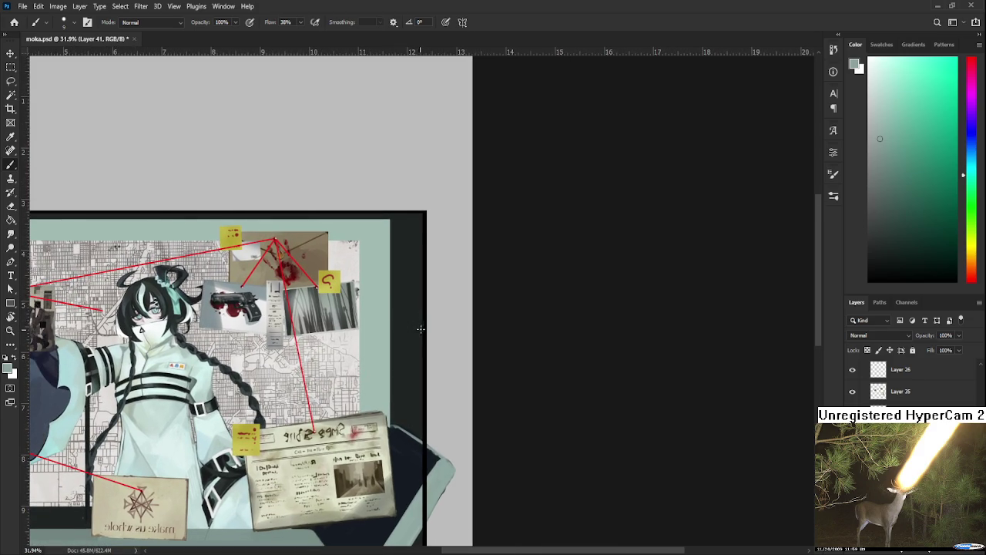
Paint a pale grey-teal lamp shape beside the frame and smooth its edges
mouse_move(432, 330)
left_mouse_down()
mouse_move(377, 336)
mouse_move(363, 378)
left_mouse_up()
key("ctrl+z")
key("ctrl+z")
mouse_move(387, 331)
left_mouse_down()
mouse_move(360, 389)
mouse_move(362, 377)
mouse_move(431, 379)
left_mouse_up()
key("ctrl+z")
mouse_move(369, 346)
left_mouse_down()
mouse_move(399, 374)
mouse_move(408, 347)
left_mouse_up()
mouse_move(365, 385)
left_mouse_down()
mouse_move(416, 389)
mouse_move(420, 339)
left_mouse_up()
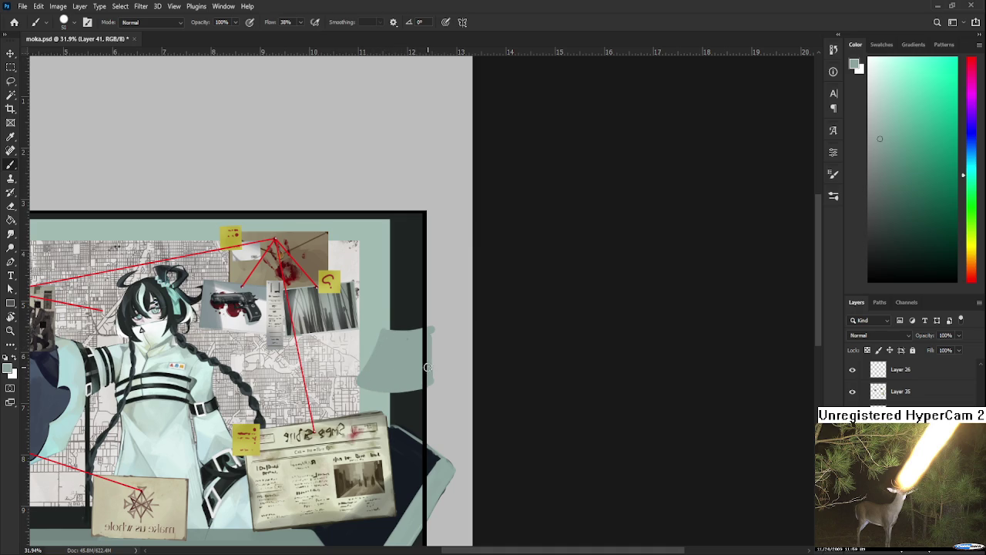
left_click_drag(424, 386, 366, 392)
mouse_move(431, 385)
left_mouse_down()
mouse_move(361, 382)
mouse_move(429, 294)
left_mouse_up()
Erase excess paint around the lamp and paint a thin pole beneath it
key("e")
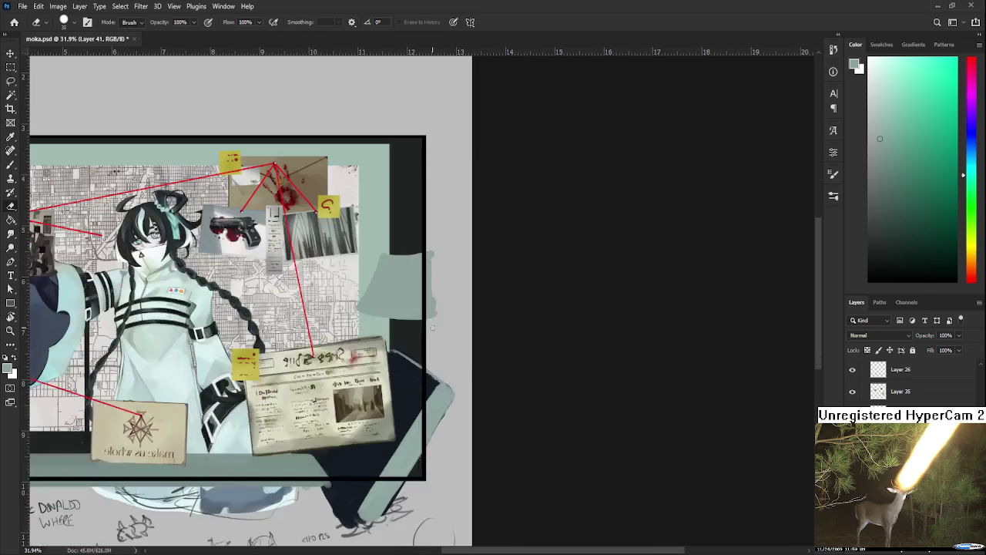
left_click_drag(454, 352, 442, 313)
key("b")
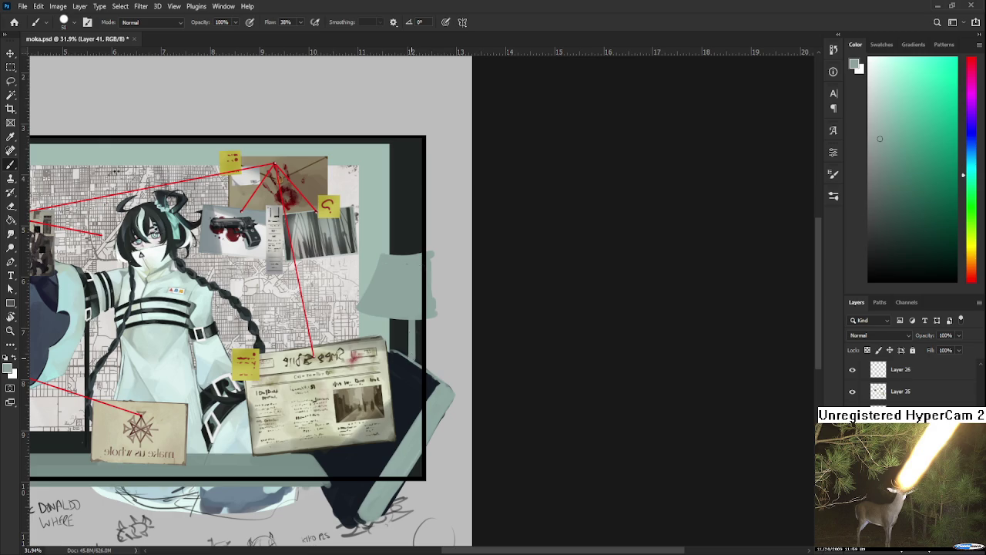
left_click_drag(414, 320, 415, 358)
left_click_drag(437, 312, 445, 356)
key("e")
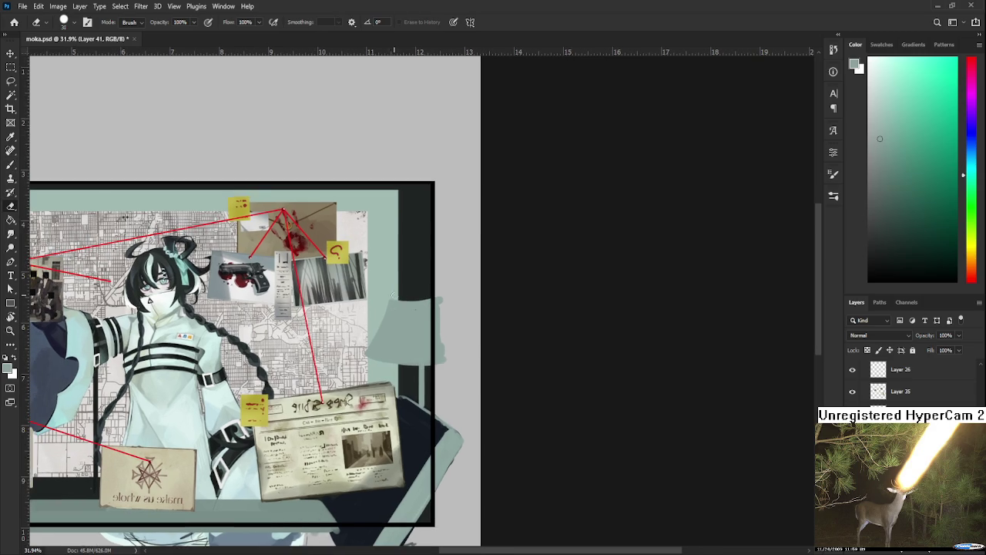
key("b")
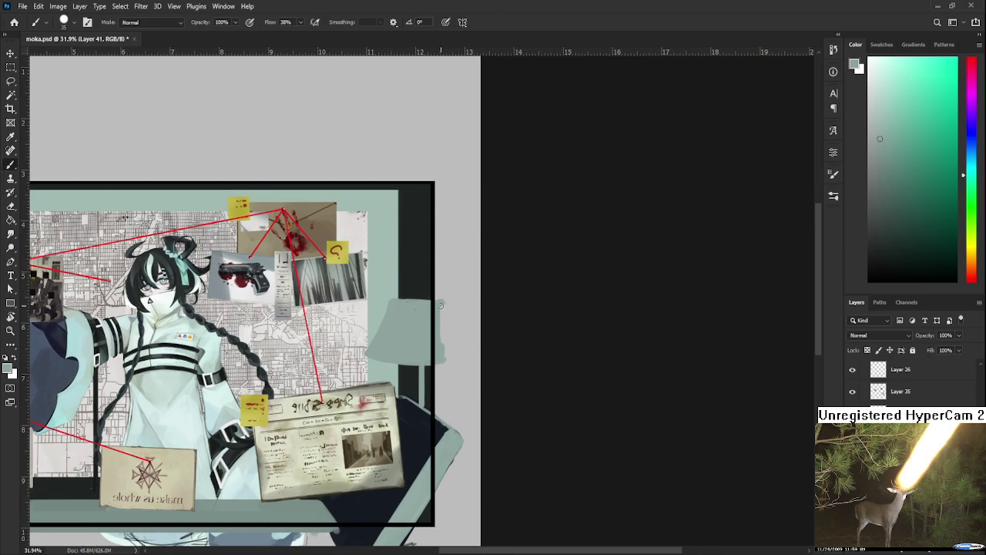
left_click_drag(410, 312, 420, 301)
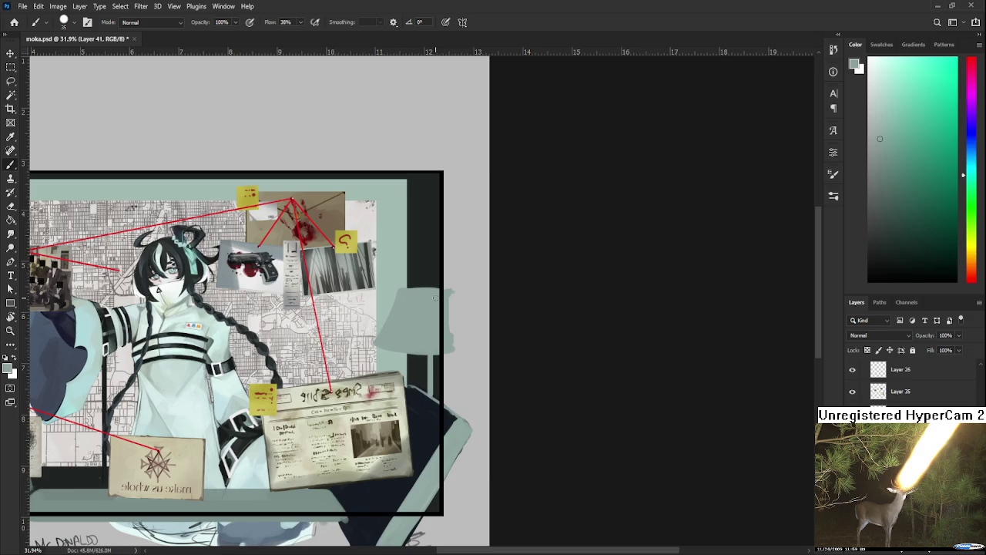
scroll(429, 213, "down", 1)
scroll(429, 213, "down", 5)
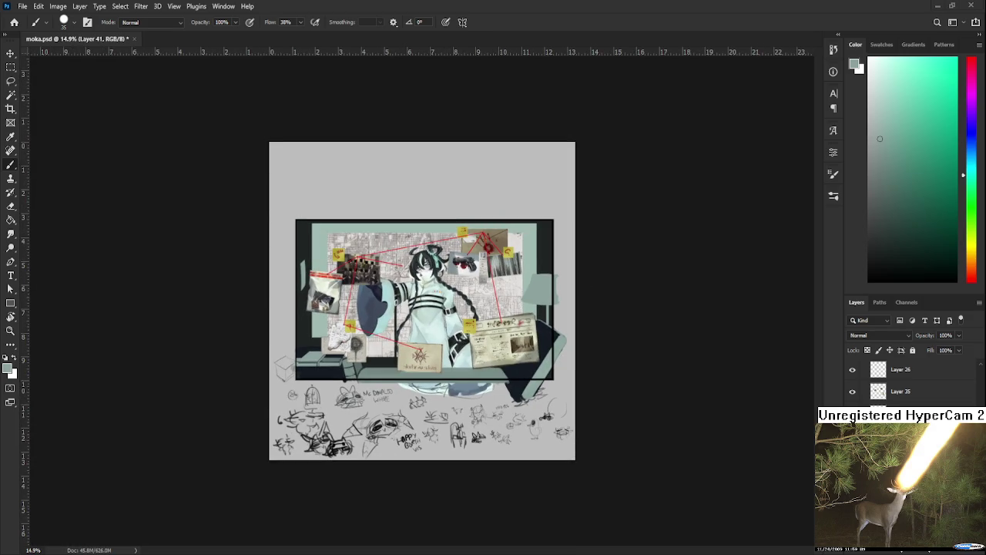
Zoom and pan across the evidence board and eyedrop a colour from the artwork
scroll(595, 266, "up", 4)
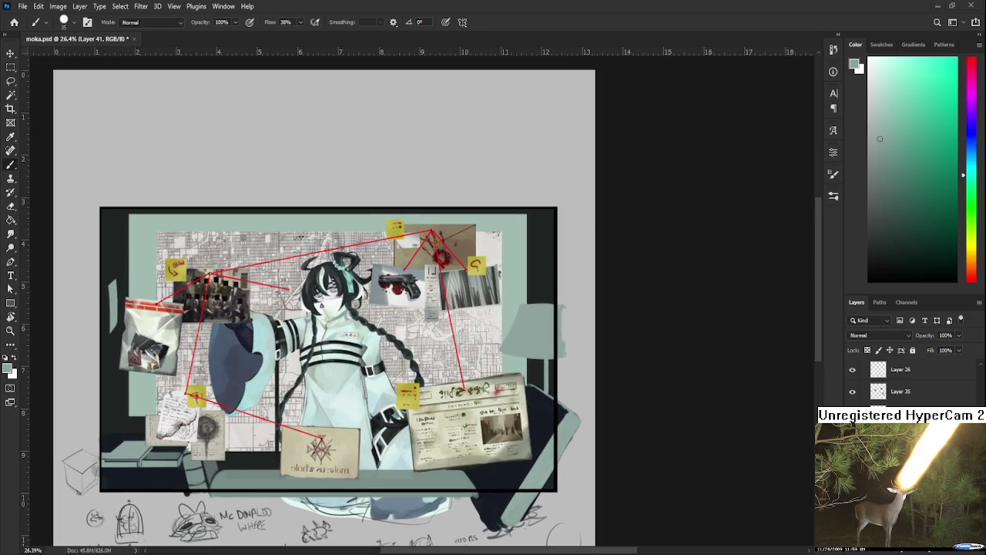
scroll(422, 354, "up", 1)
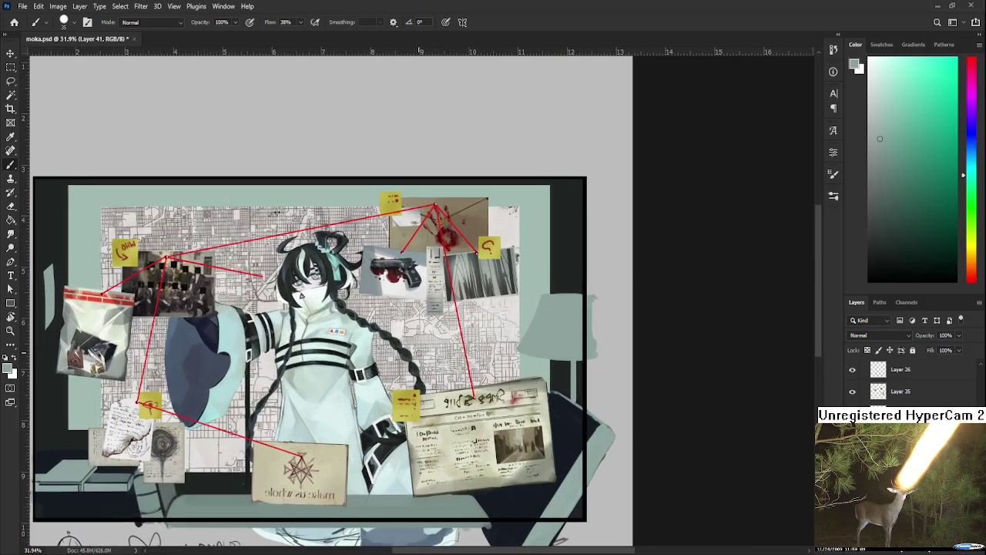
scroll(421, 355, "down", 1)
scroll(421, 354, "down", 1)
scroll(441, 403, "up", 1)
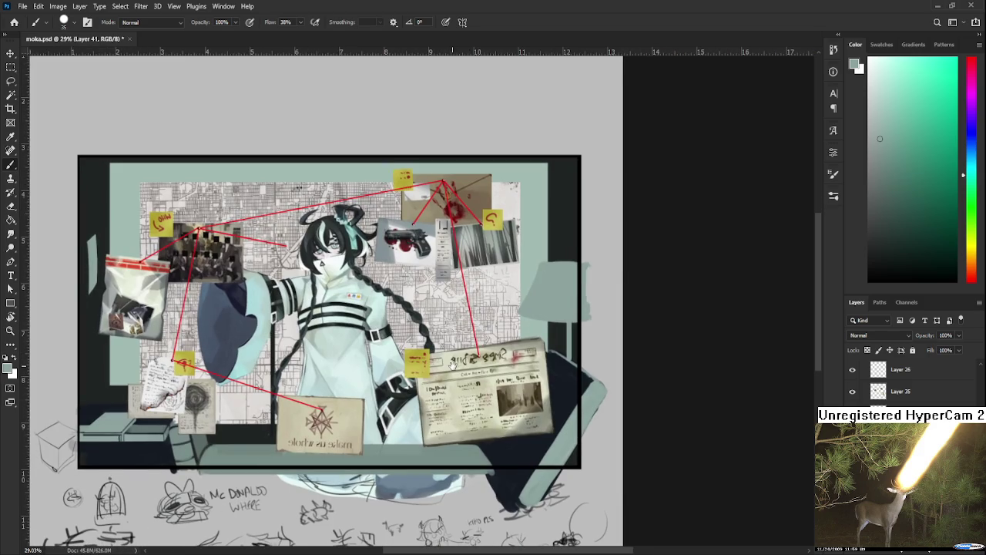
left_click_drag(440, 402, 452, 365)
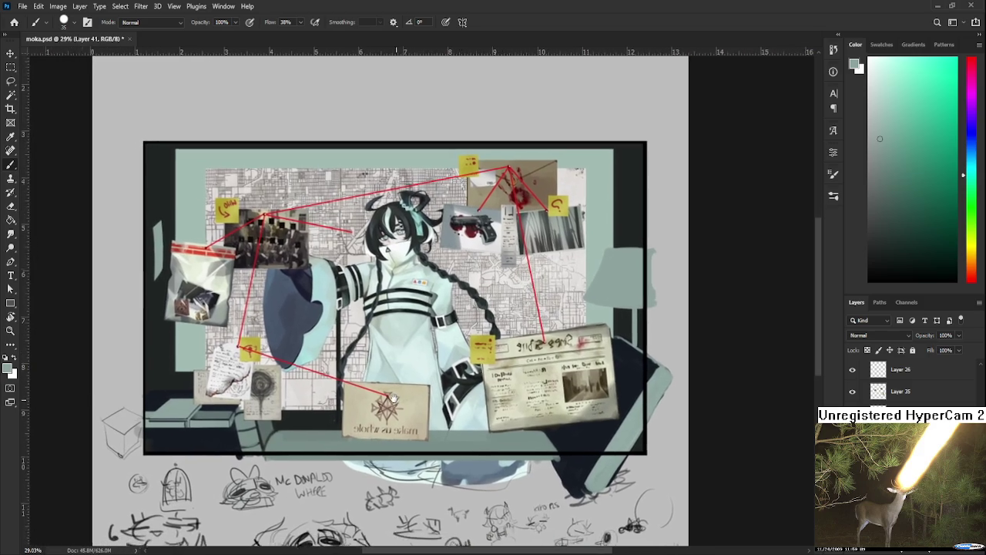
left_click_drag(339, 405, 282, 431)
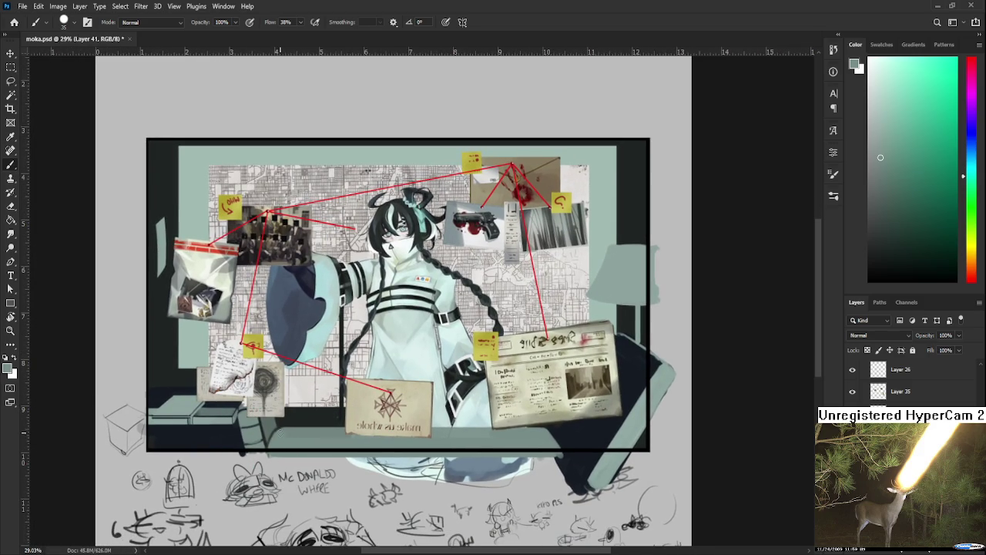
mouse_move(469, 344)
left_mouse_down()
mouse_move(453, 412)
mouse_move(359, 355)
left_mouse_up()
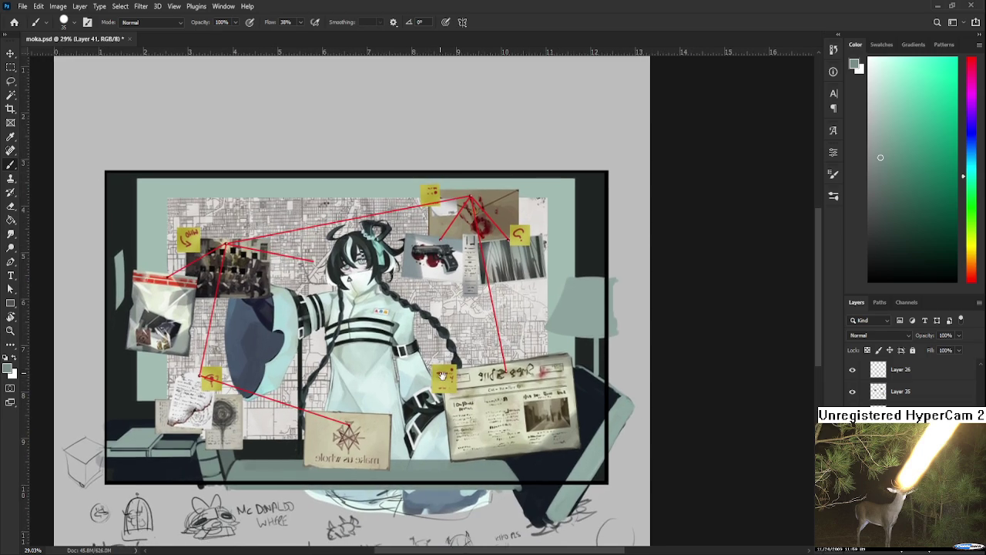
left_click_drag(277, 381, 347, 387)
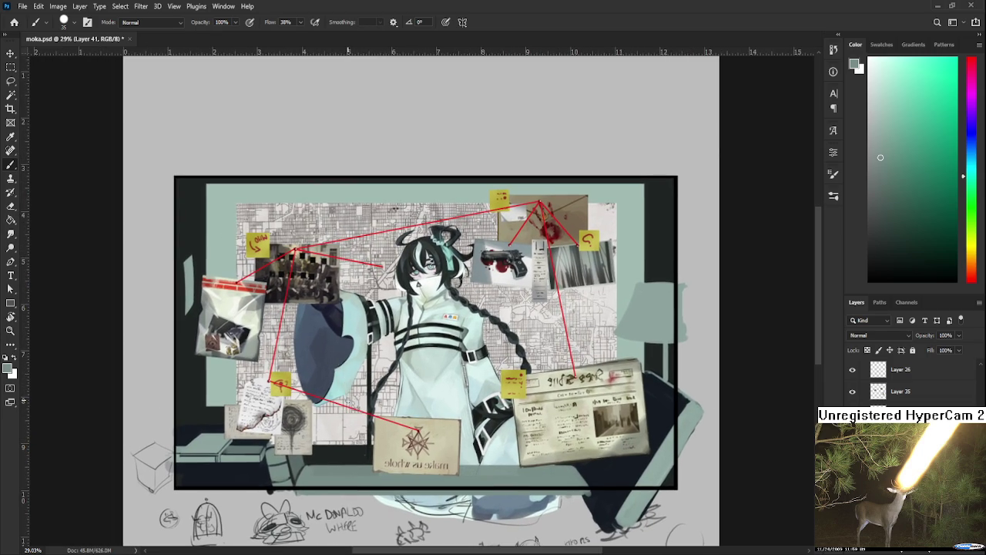
Step to a lower layer and add new blank Layer 42 with Ctrl+Shift+Alt+N
scroll(413, 360, "down", 1)
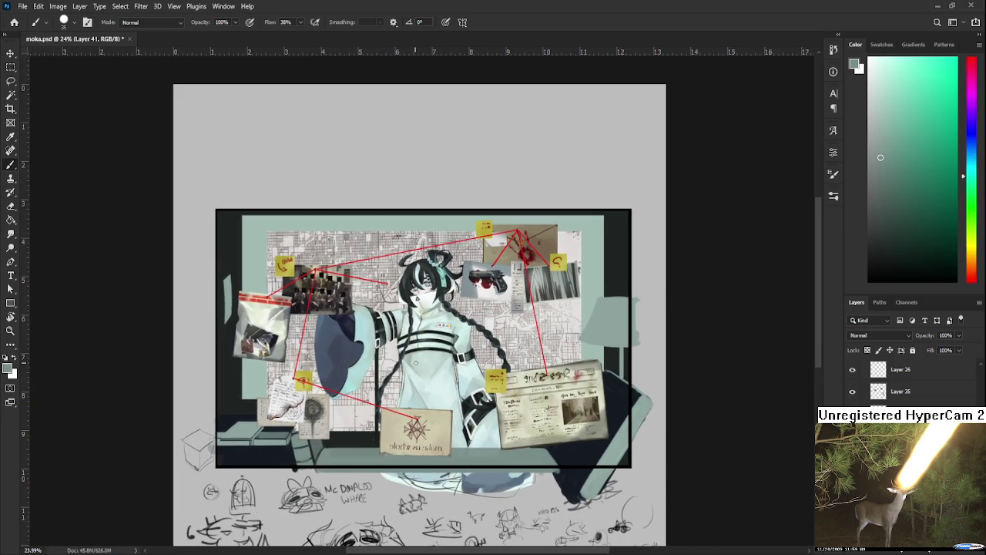
scroll(414, 360, "down", 1)
left_click_drag(414, 359, 411, 356)
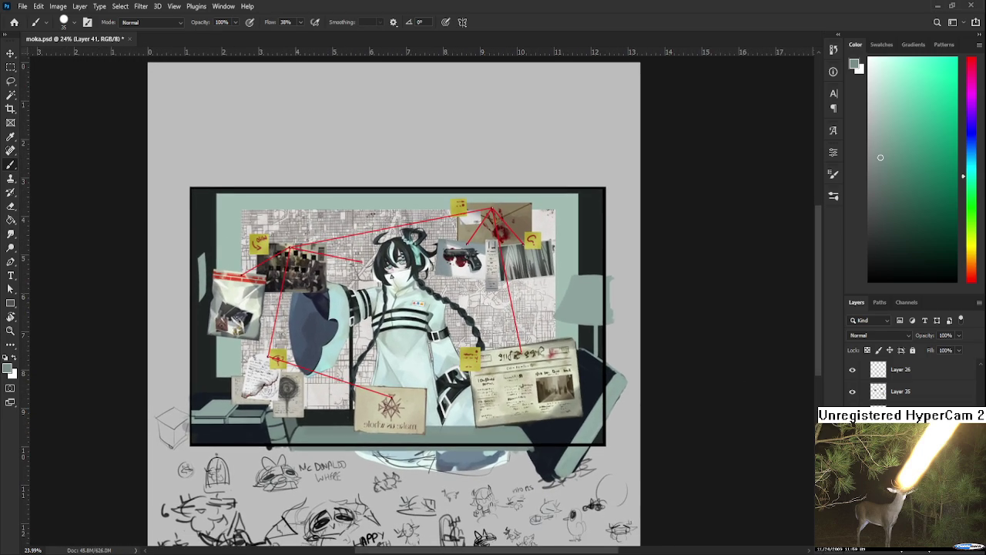
key("alt+bracketleft")
key("ctrl+shift+alt+n")
left_click_drag(338, 368, 351, 404)
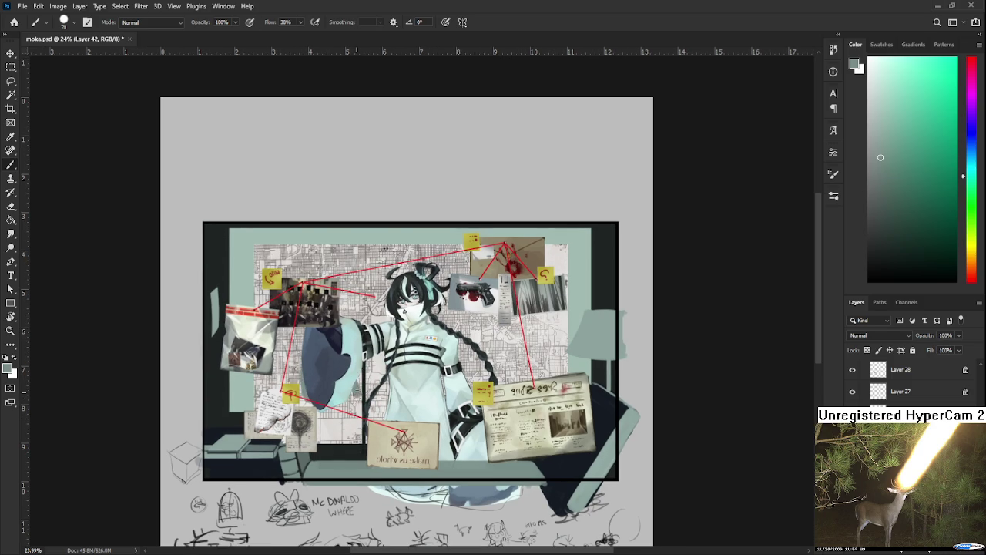
Try dark strokes near the lower arm and shield, undo them, and swap between Eraser and Brush
left_click_drag(336, 412, 362, 389)
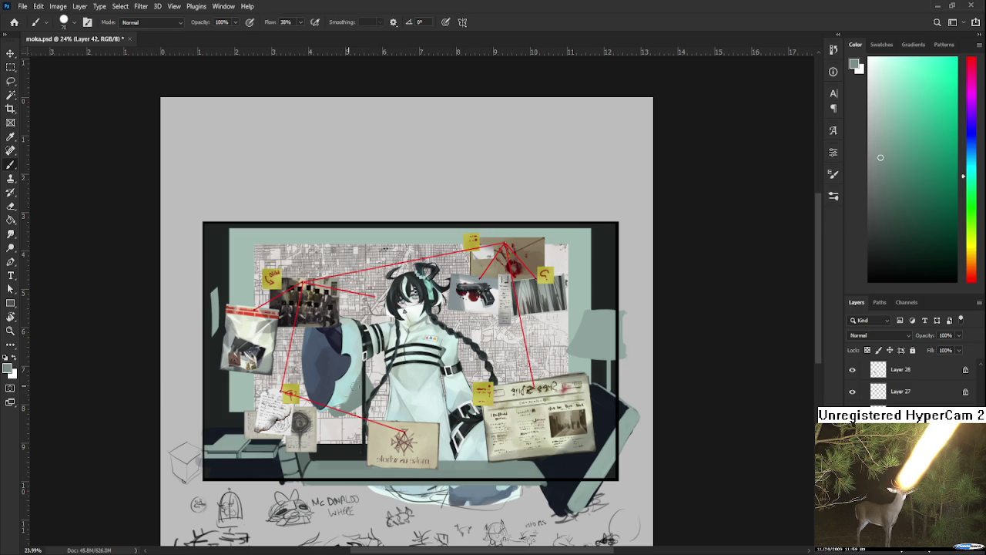
key("ctrl+z")
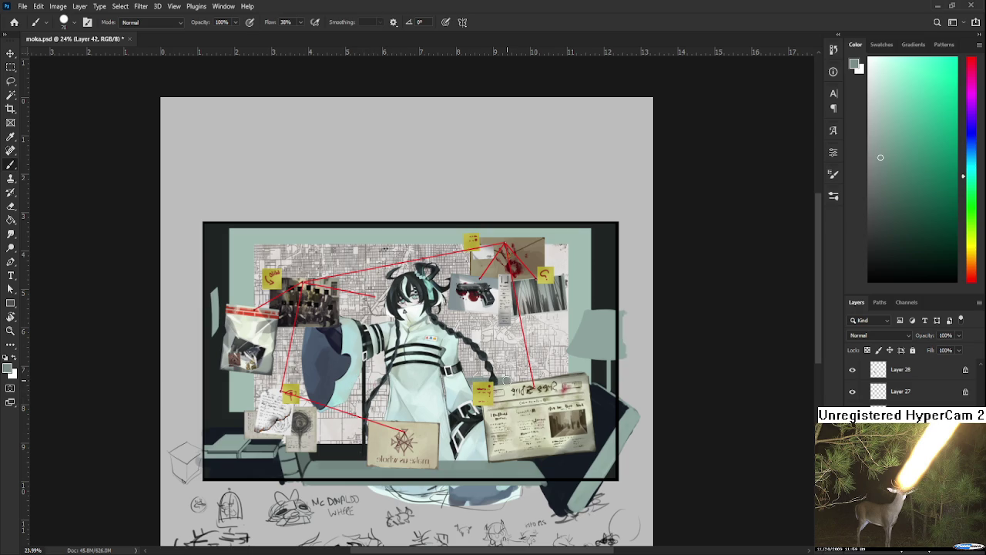
scroll(463, 380, "up", 2)
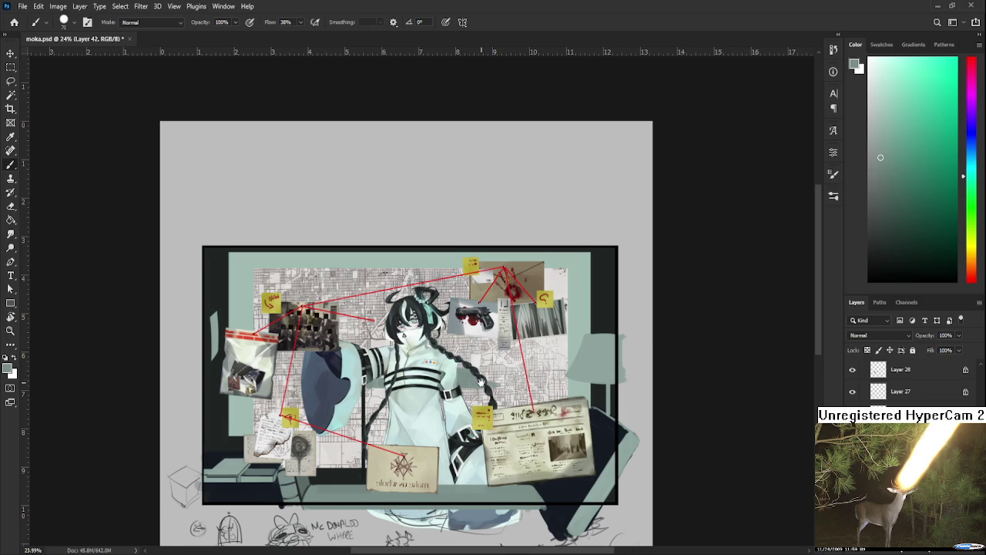
left_click_drag(482, 382, 501, 396)
key("e")
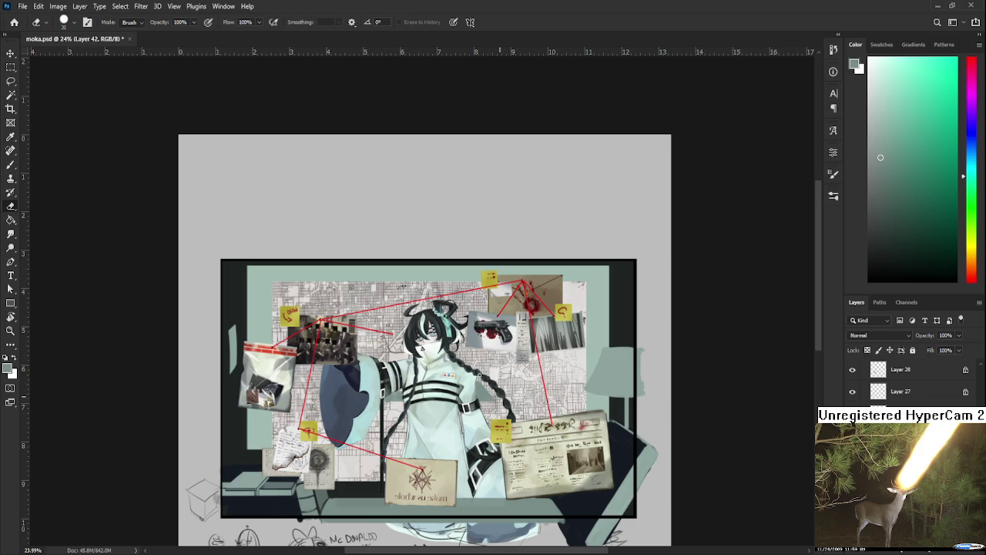
left_click_drag(495, 398, 515, 394)
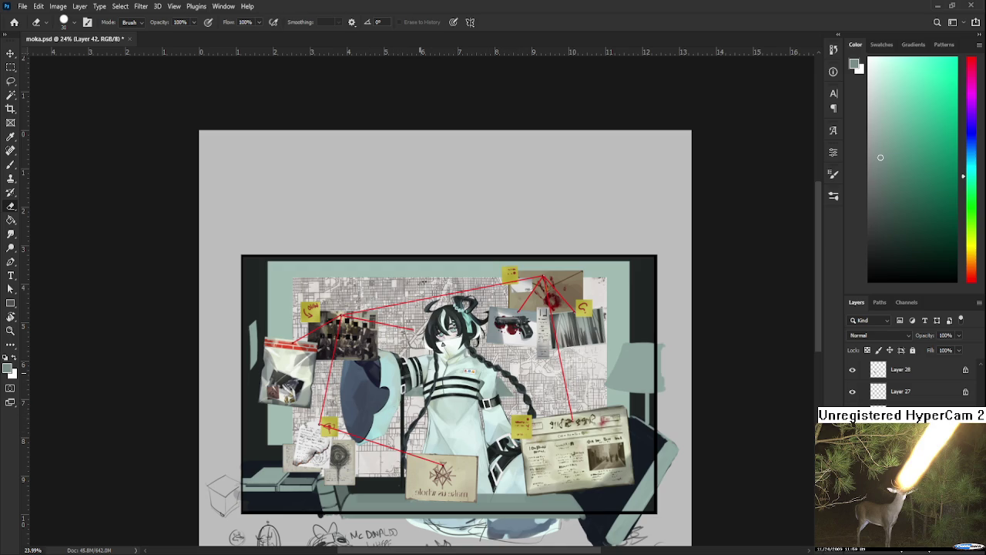
key("b")
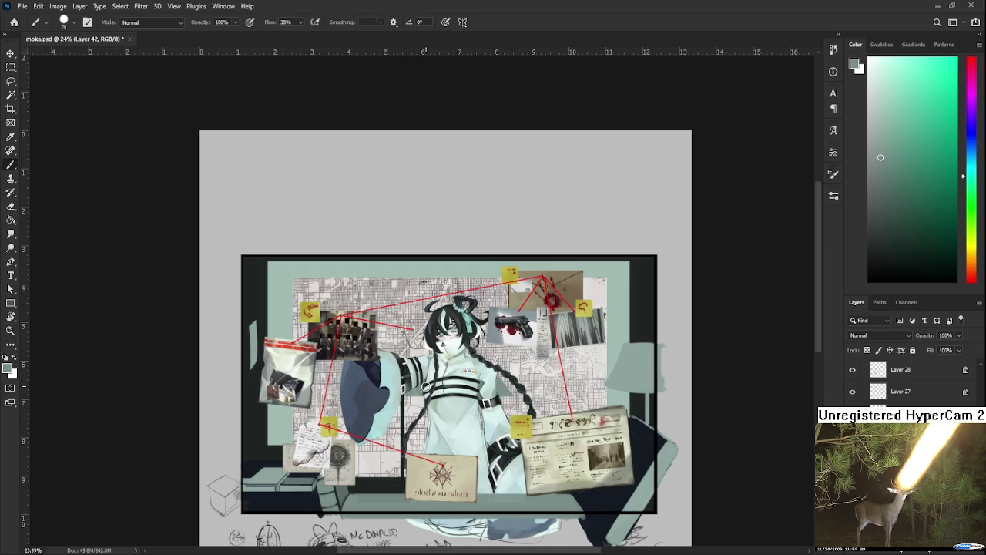